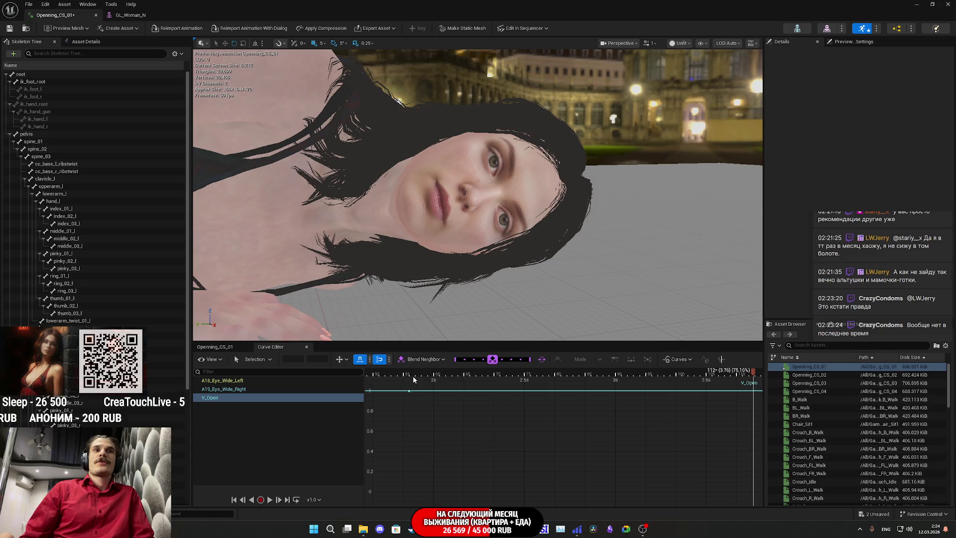
Delete the A18_Eye_Wide_Left and A19_Eye_Wide_Right curves from Openning_CS_01, then go to GL_Woman_N
left_click(390, 378)
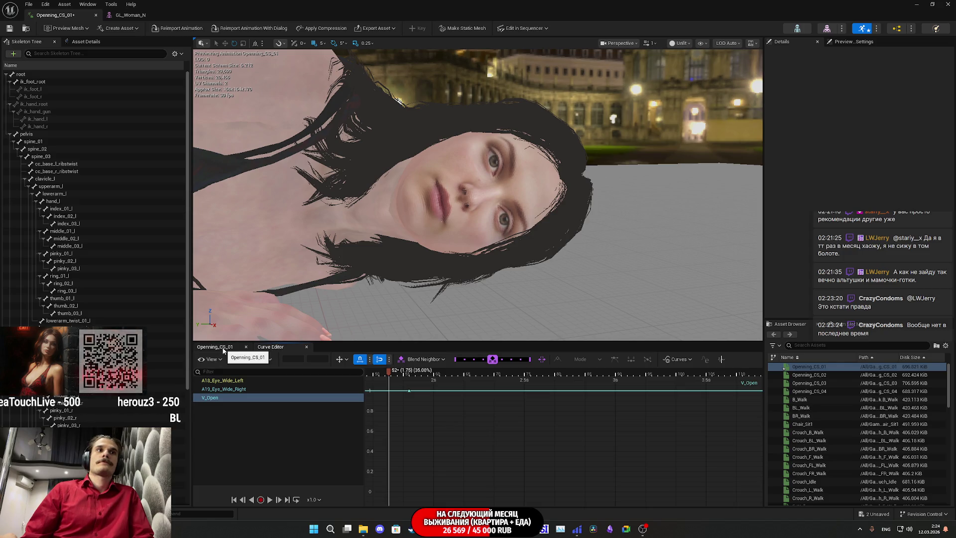
left_click(218, 415)
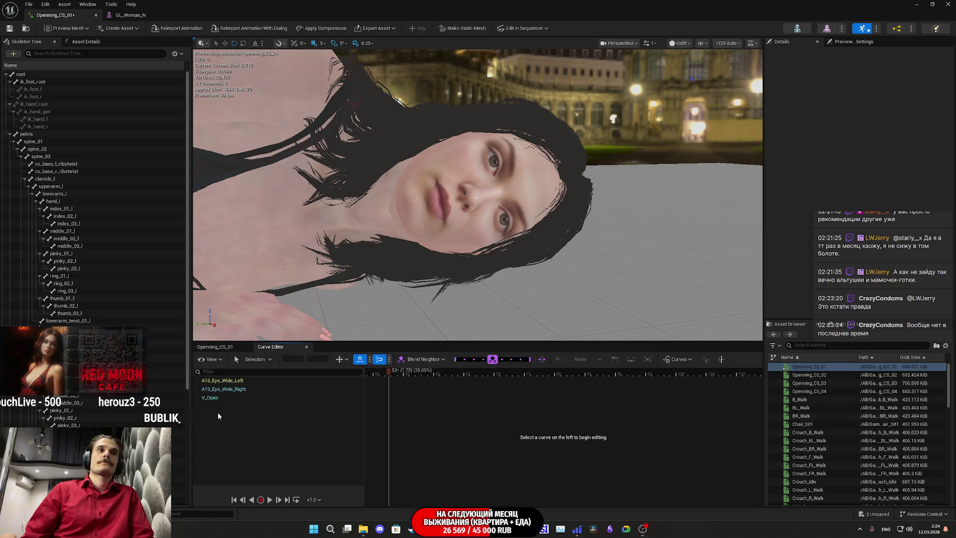
left_click(230, 346)
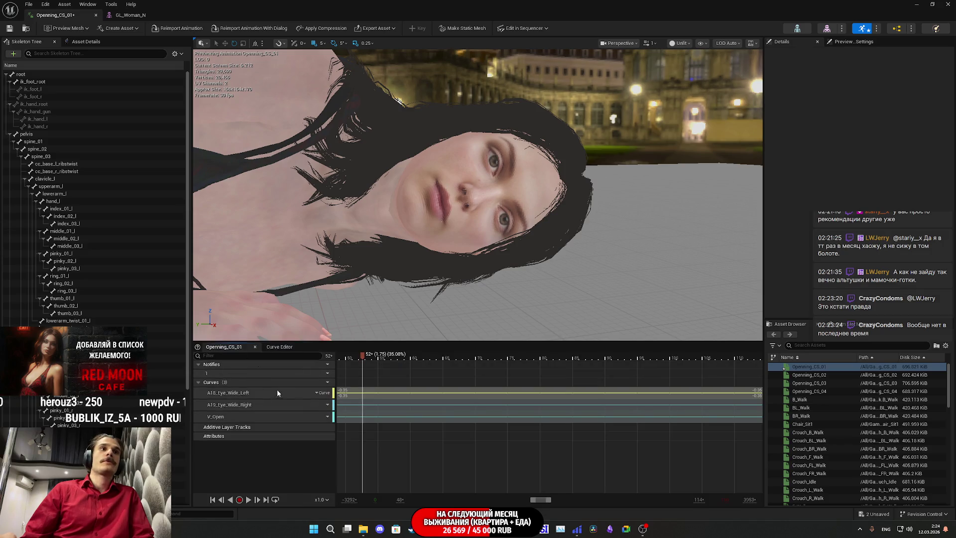
left_click(228, 392)
left_click(231, 404, "ctrl")
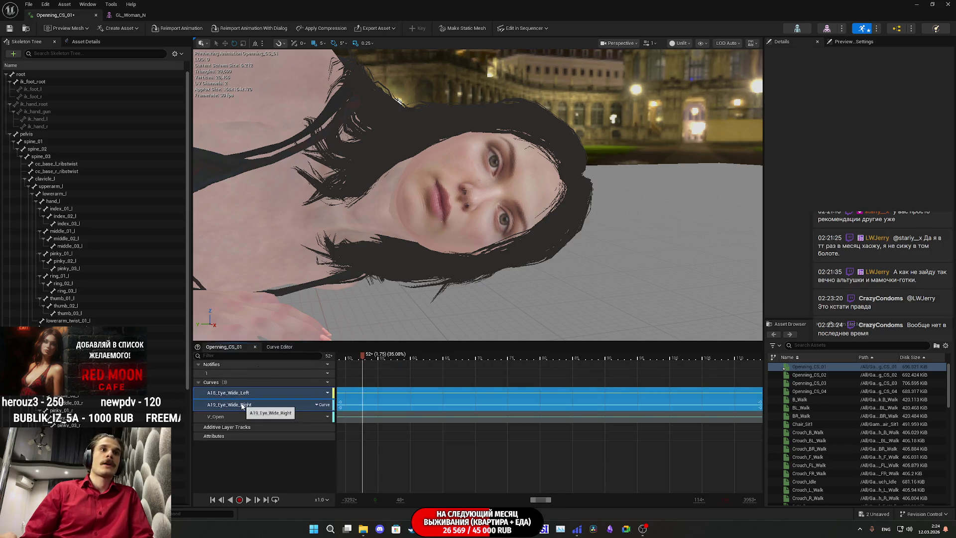
right_click(242, 405)
left_click(266, 459)
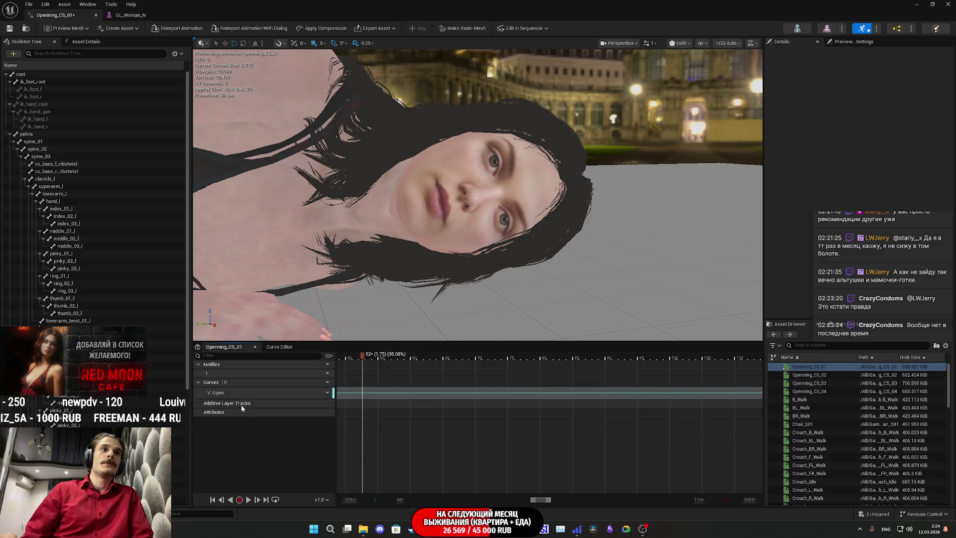
left_click(138, 18)
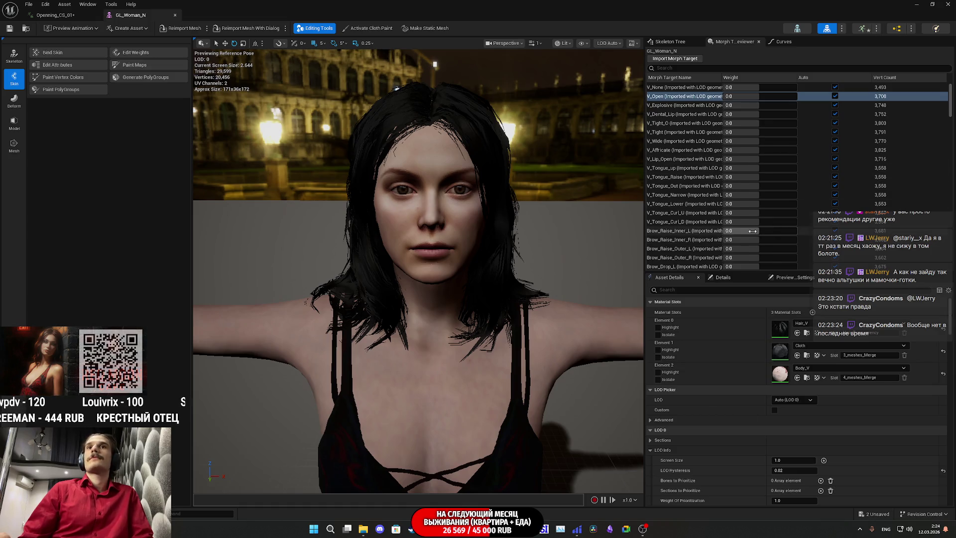
Preview the V_Wide and V_None morphs, then return both to automatic zero weight
mouse_move(725, 140)
left_mouse_down()
mouse_move(796, 140)
mouse_move(785, 142)
left_mouse_up()
left_click(835, 141)
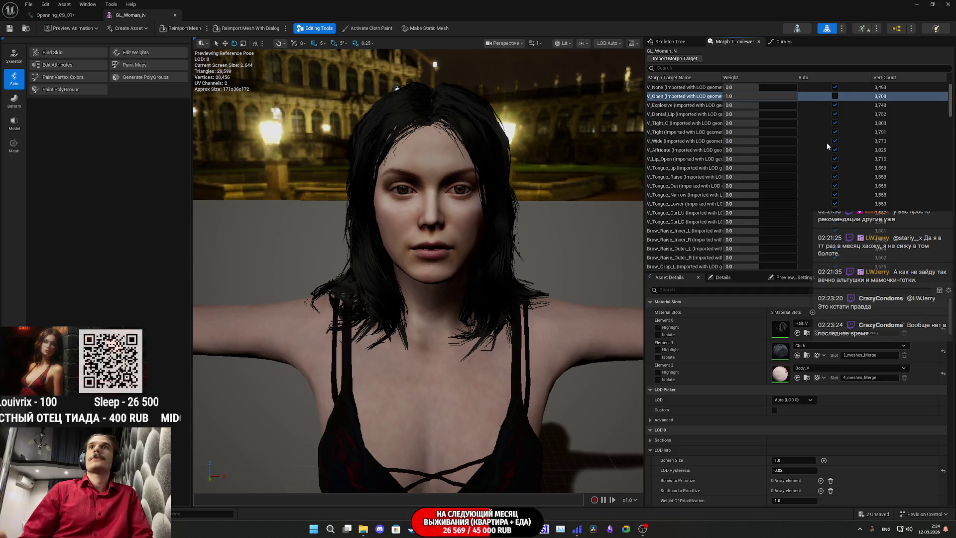
mouse_move(762, 87)
left_mouse_down()
mouse_move(786, 87)
mouse_move(737, 96)
left_mouse_up()
left_click(834, 88)
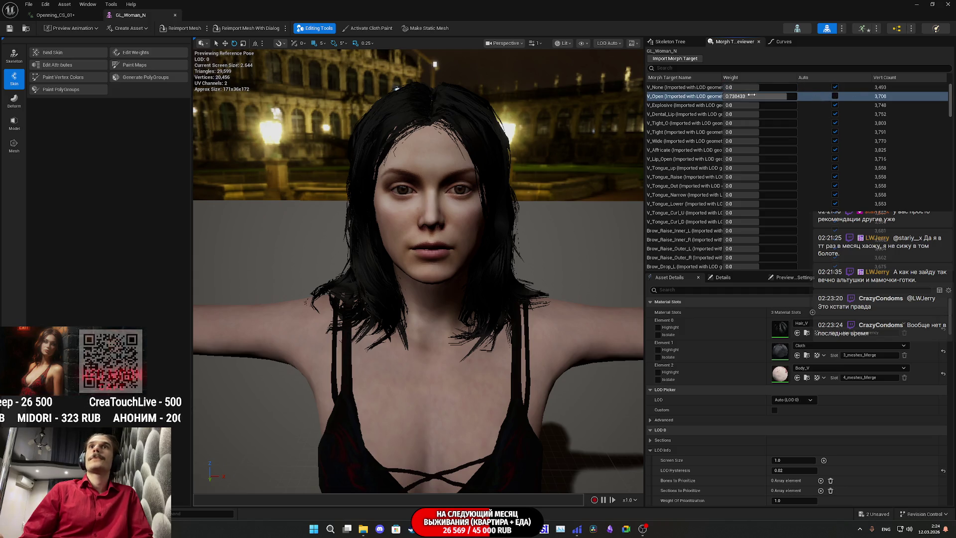
Test V_Open at weights 1.0, 2.0 and 5.0 on the face, settling back on 1.0
type("1")
key("Return")
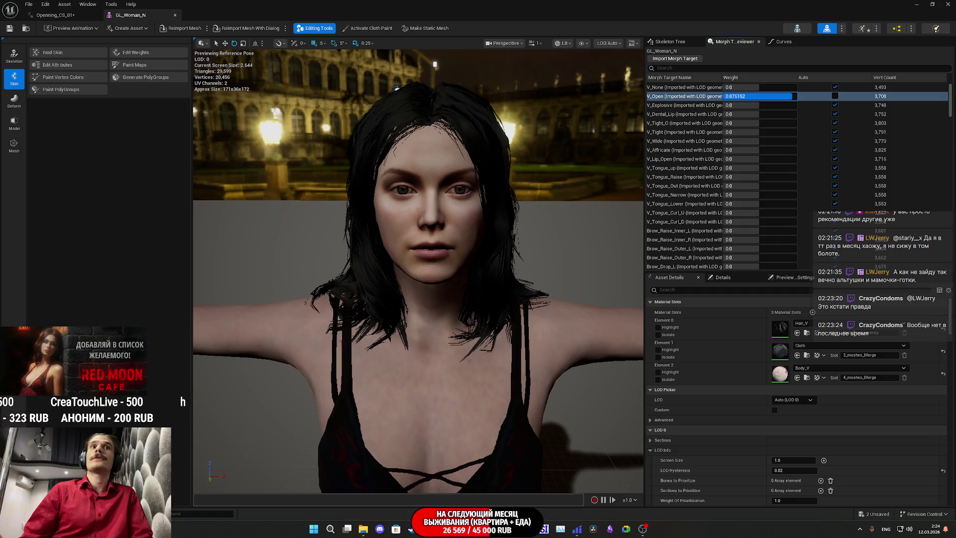
mouse_move(458, 240)
left_mouse_down()
mouse_move(458, 278)
mouse_move(458, 194)
left_mouse_up()
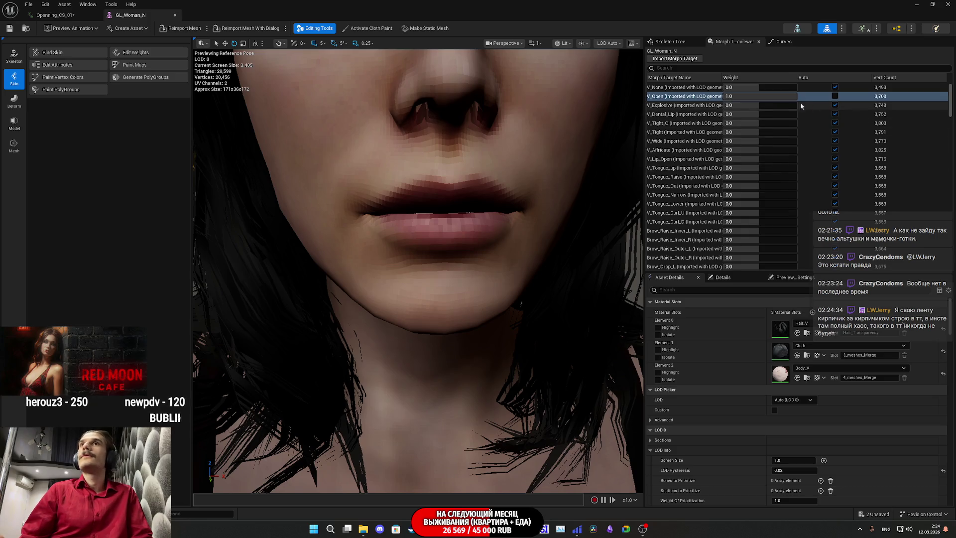
left_click(775, 97)
type("2")
key("Return")
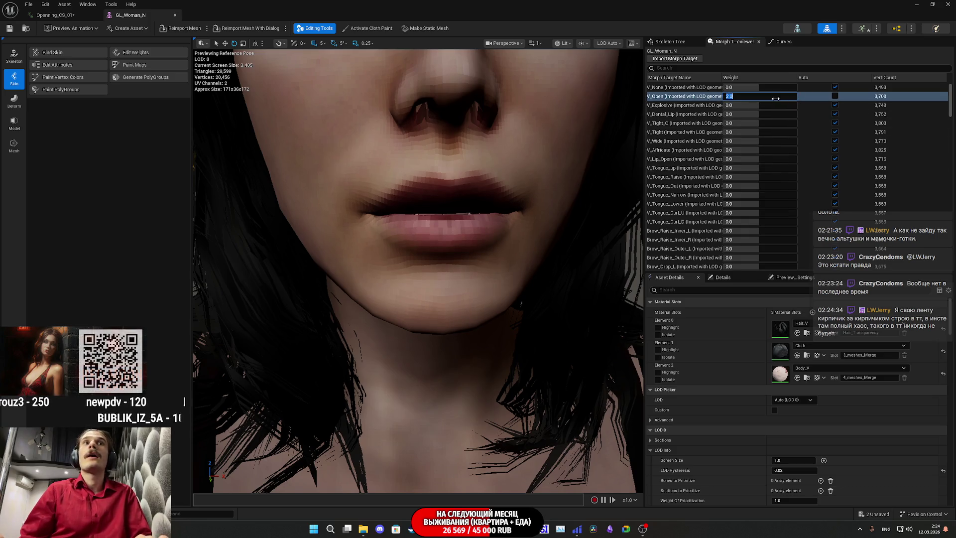
type("5")
key("Return")
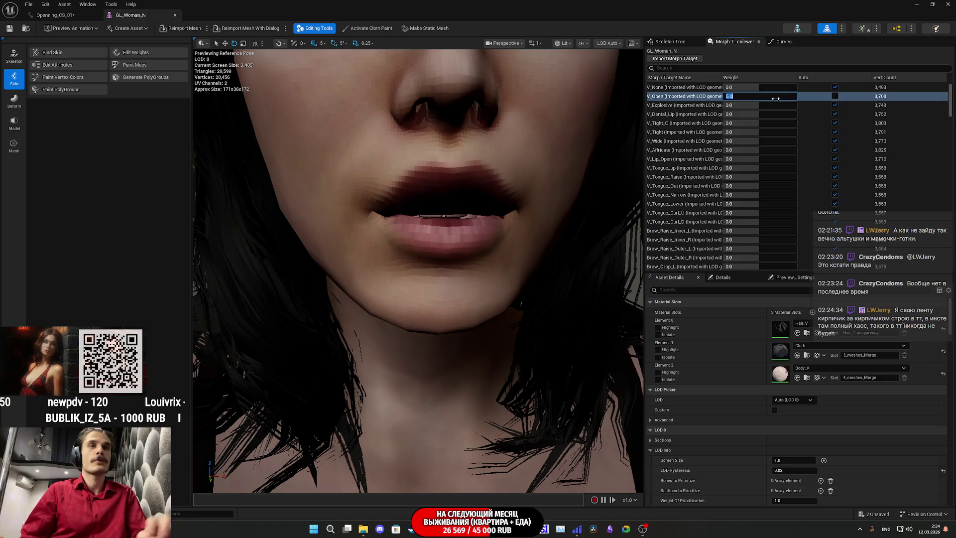
scroll(611, 136, "down", 10)
scroll(418, 269, "up", 8)
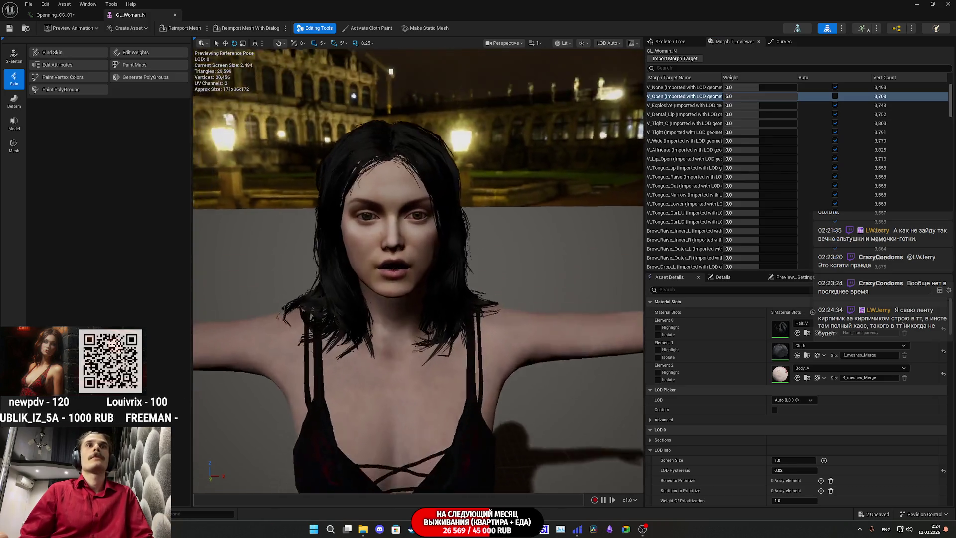
scroll(515, 214, "up", 2)
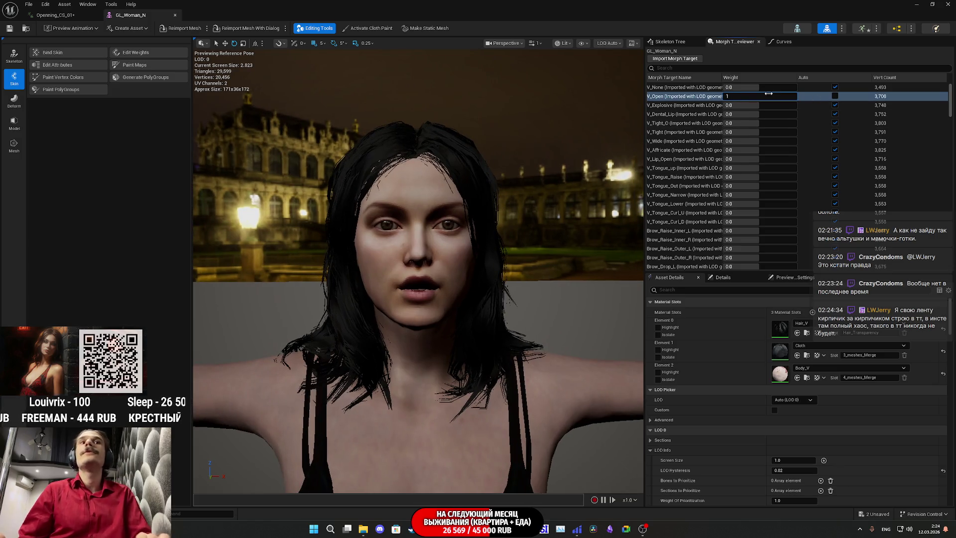
key("Return")
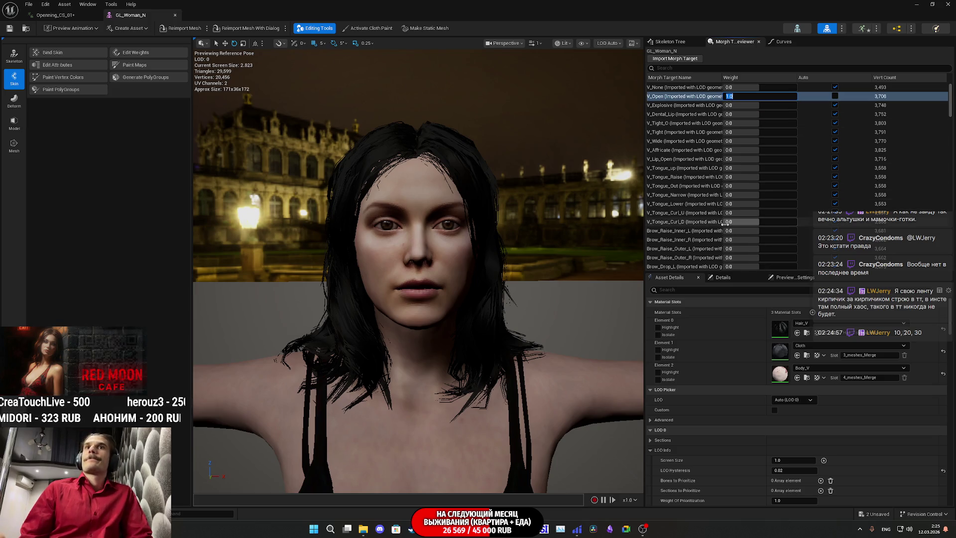
Preview V_Tongue_Curl_D, V_Tongue_Raise, V_Affricate and V_Lip_Open, resetting each to zero
mouse_move(727, 221)
left_mouse_down()
mouse_move(796, 222)
mouse_move(773, 221)
left_mouse_up()
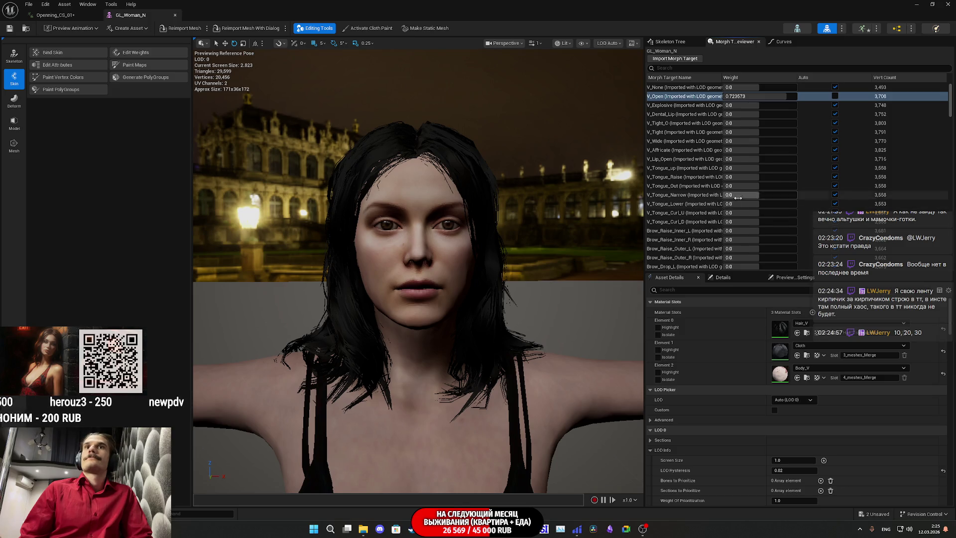
left_click_drag(734, 176, 796, 177)
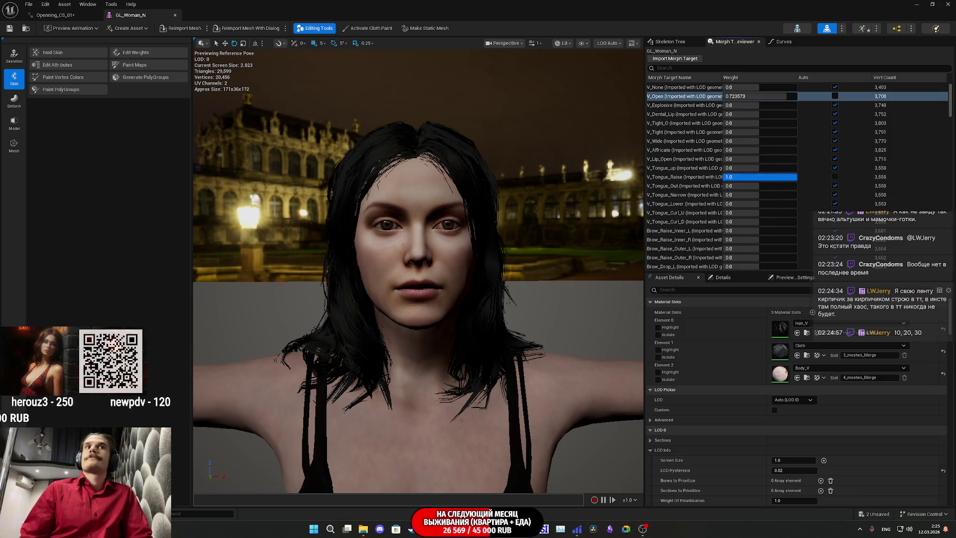
left_click(834, 177)
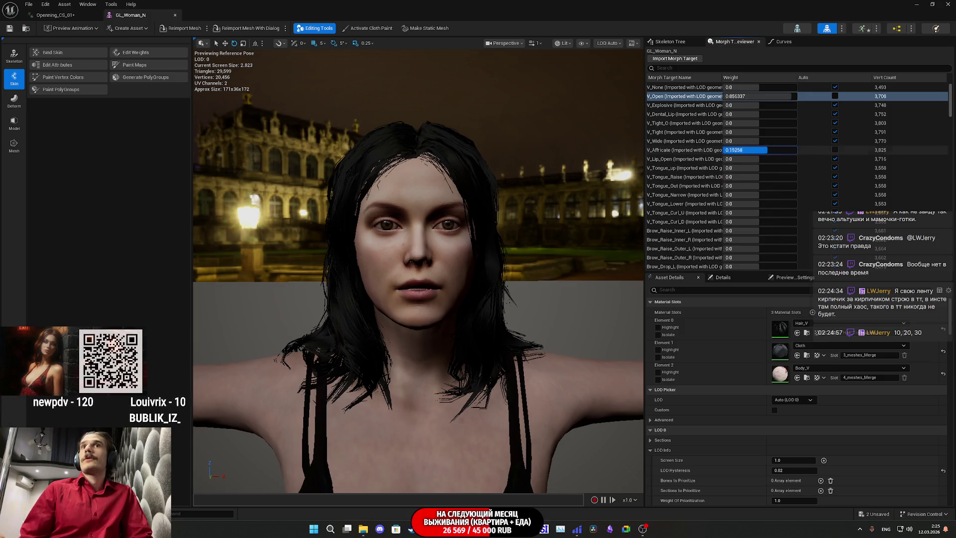
left_click_drag(764, 149, 797, 150)
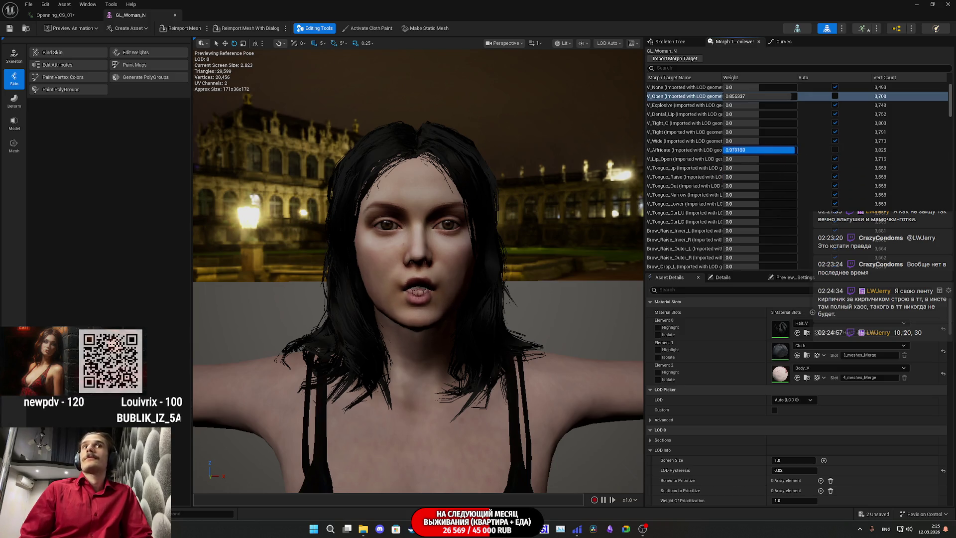
left_click(835, 150)
left_click_drag(742, 159, 783, 159)
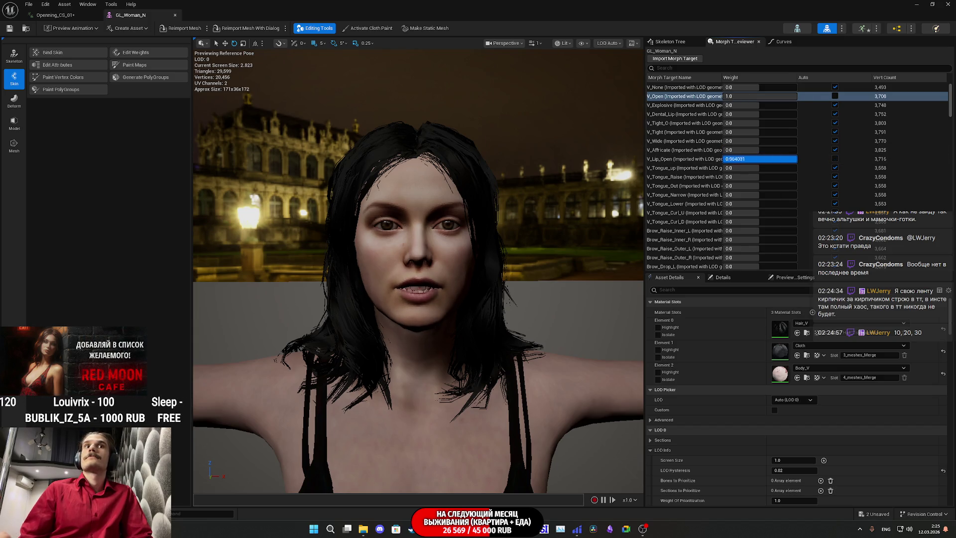
left_click(835, 158)
scroll(697, 200, "down", 1)
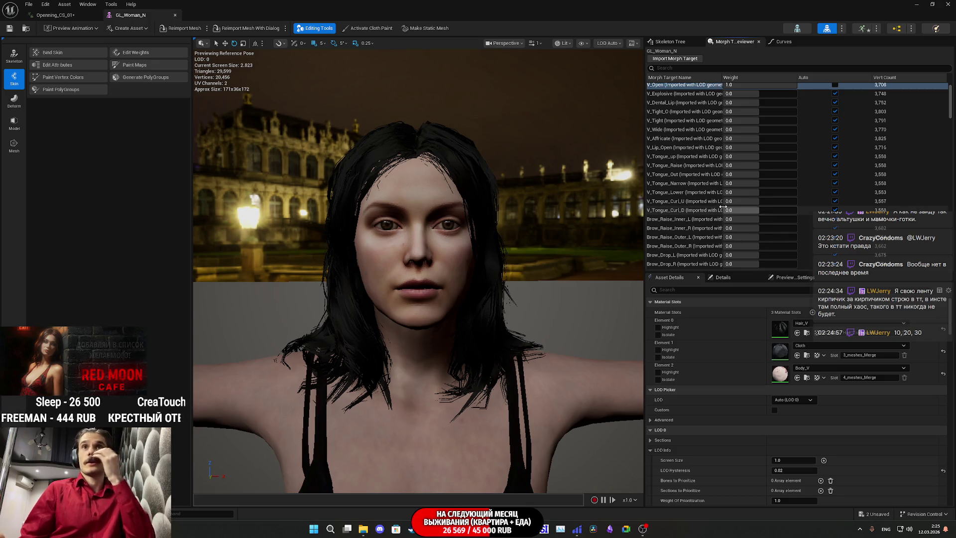
Preview the Eye_Blink_L and Eye_Squint_L morphs, undoing each back to zero
scroll(751, 205, "down", 3)
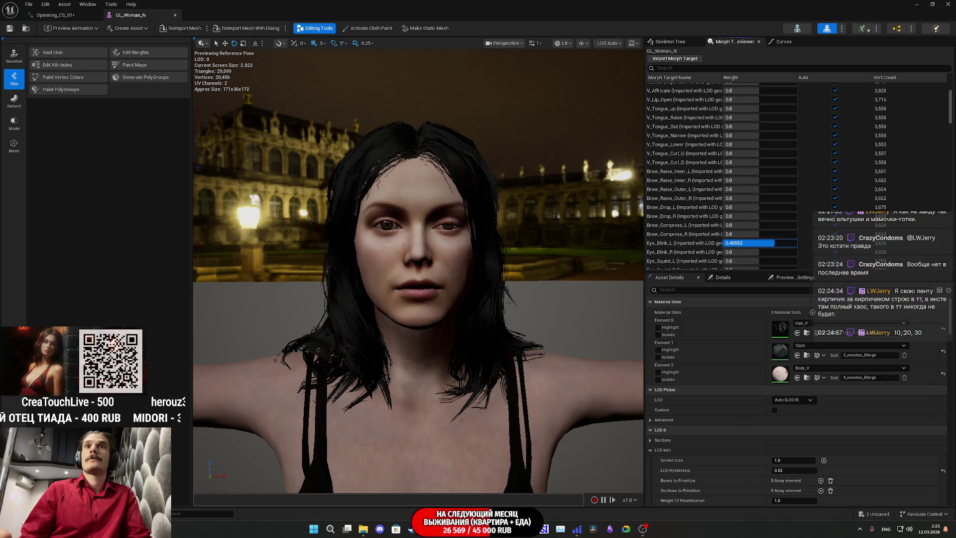
left_click_drag(775, 242, 839, 253)
key("ctrl+z")
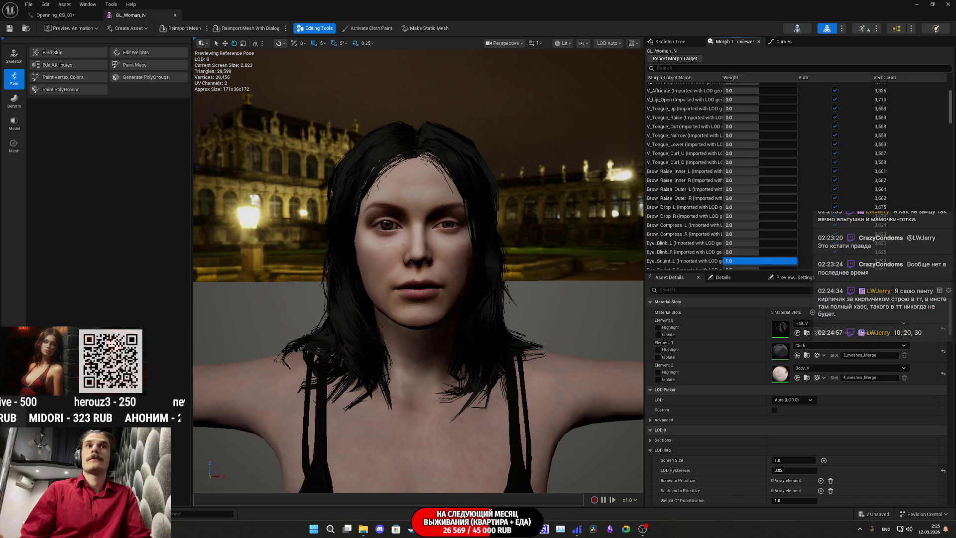
left_click_drag(754, 261, 684, 268)
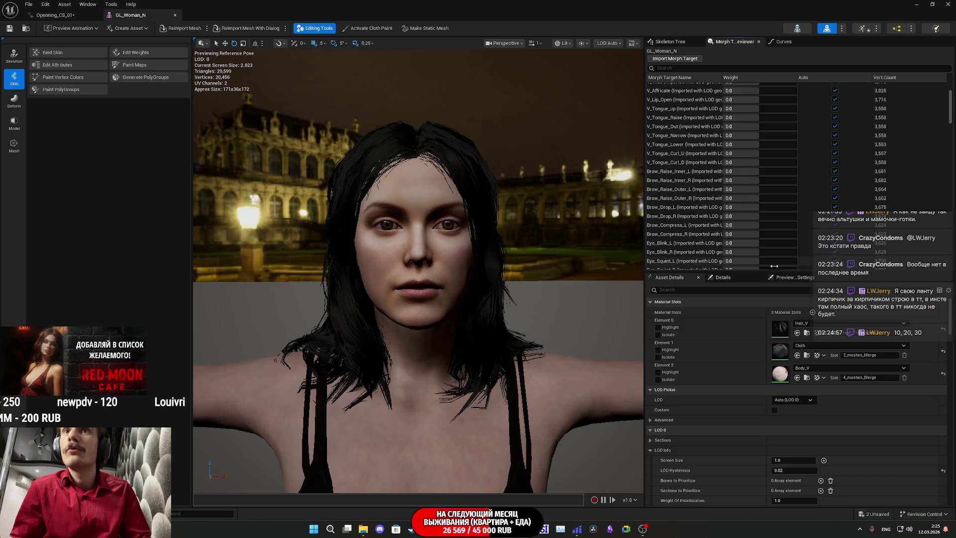
key("ctrl+z")
Push Eye_Squint_L to full weight and copy its morph name, then go back to Openning_CS_01
scroll(679, 263, "down", 1)
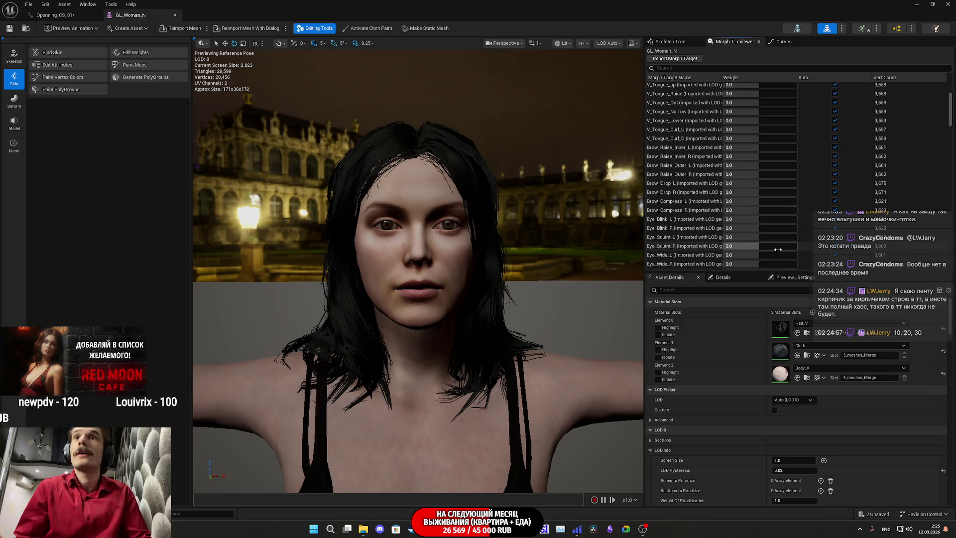
mouse_move(746, 237)
left_mouse_down()
mouse_move(777, 237)
mouse_move(479, 225)
left_mouse_up()
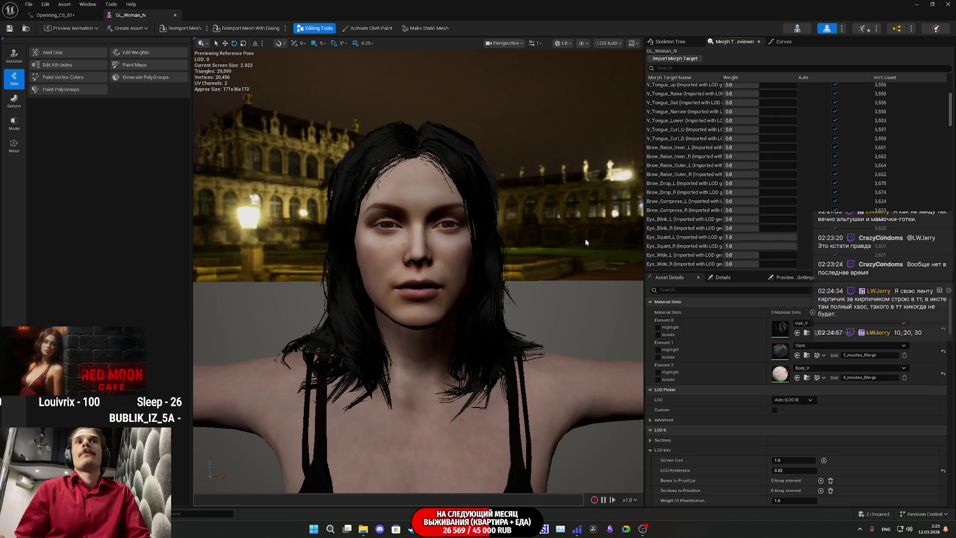
right_click(664, 236)
left_click(697, 269)
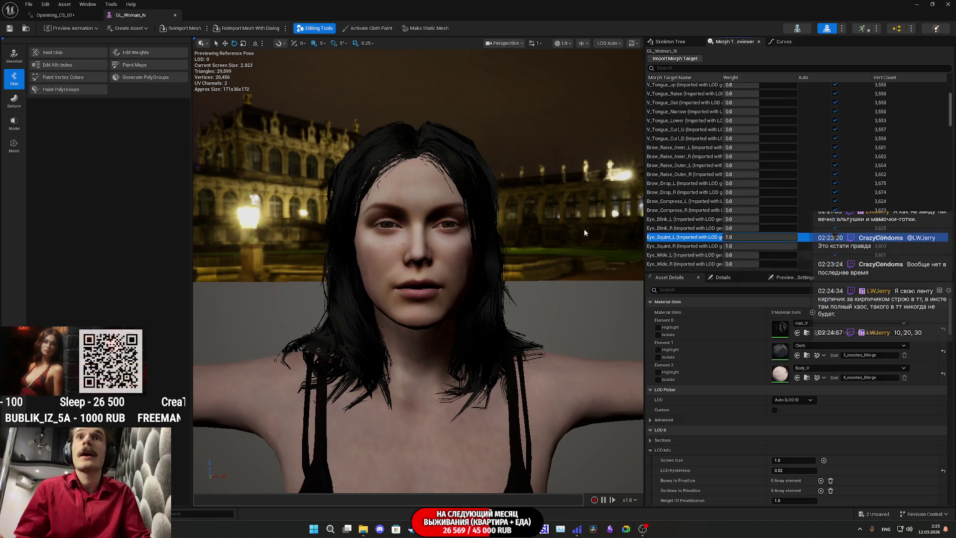
left_click(55, 15)
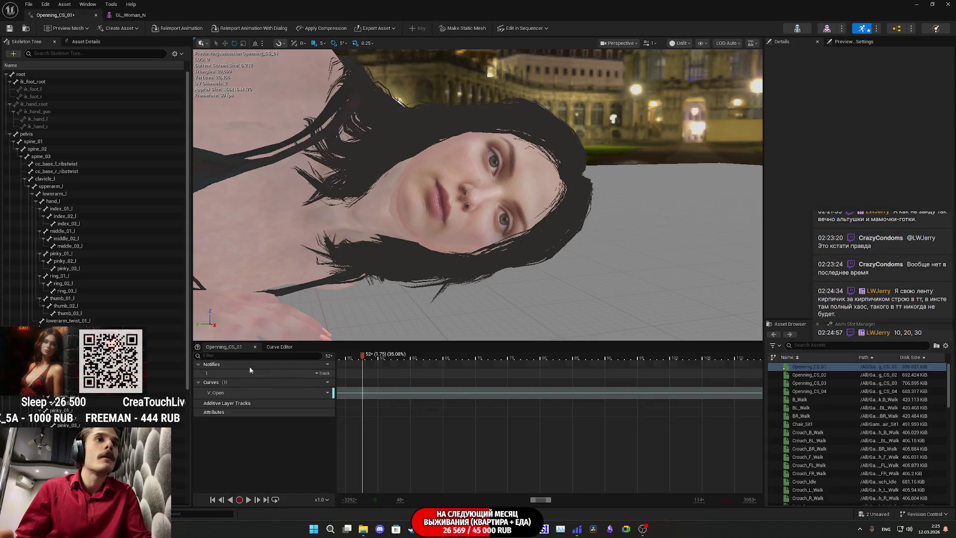
Add Eye_Squint_L and Eye_Squint_R curves to the Openning_CS_01 animation
left_click(327, 382)
mouse_move(352, 405)
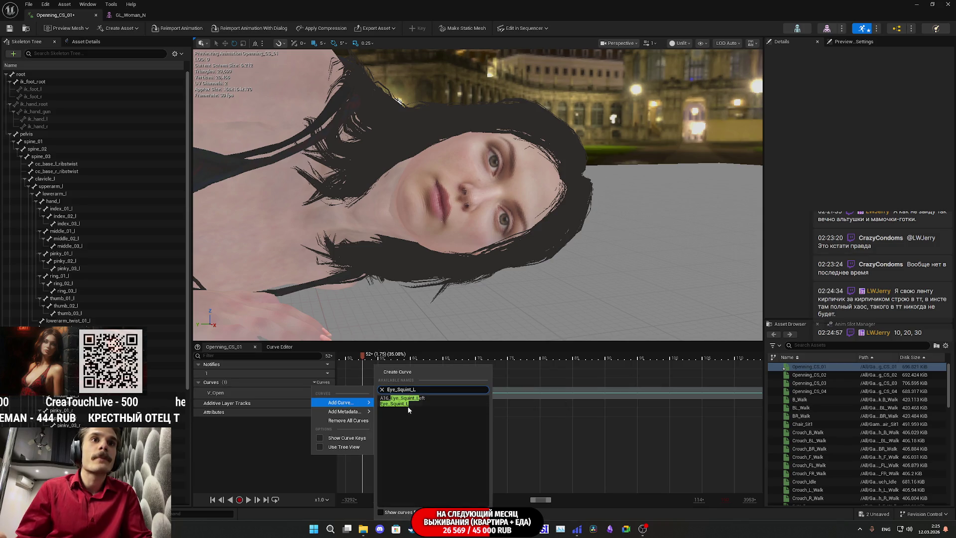
left_click(405, 403)
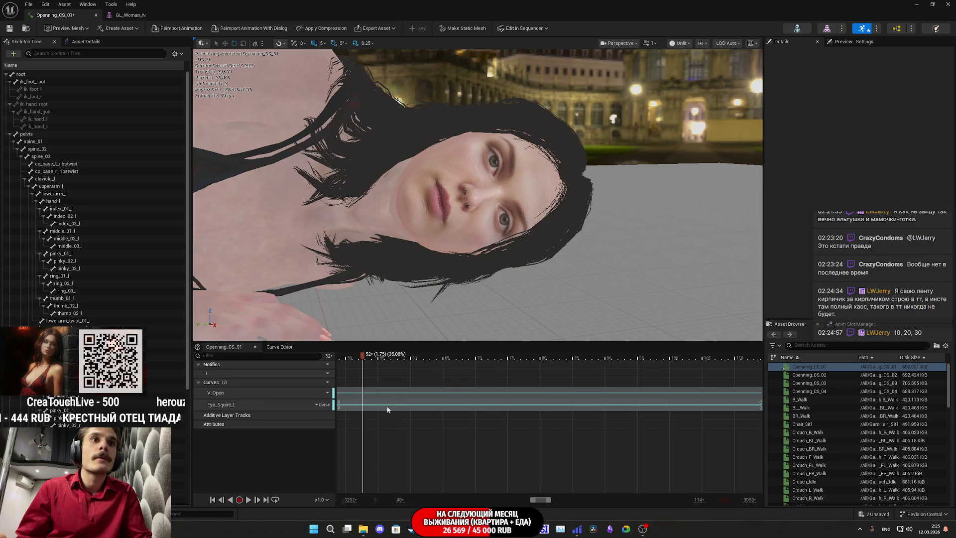
left_click(322, 381)
mouse_move(349, 402)
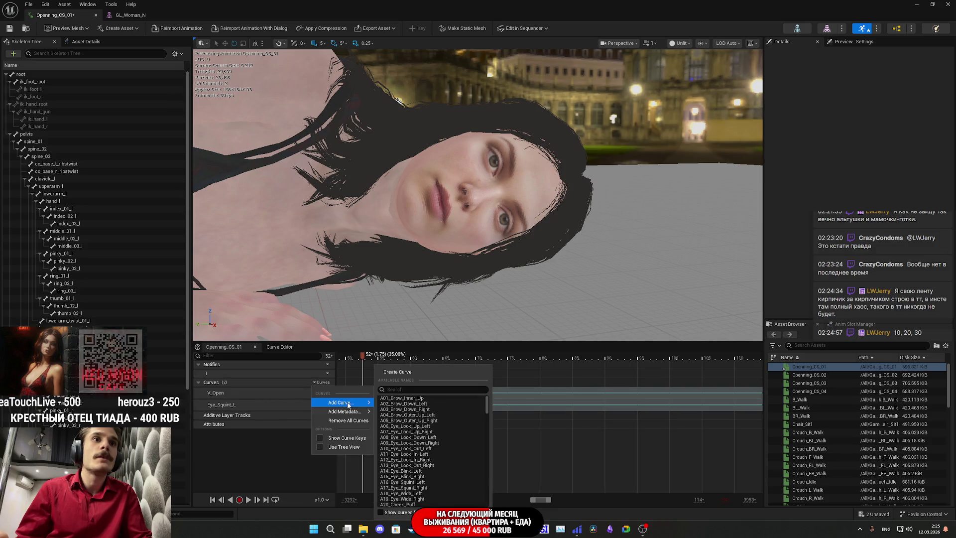
right_click(398, 389)
left_click(427, 429)
type("Eye_Squint_L")
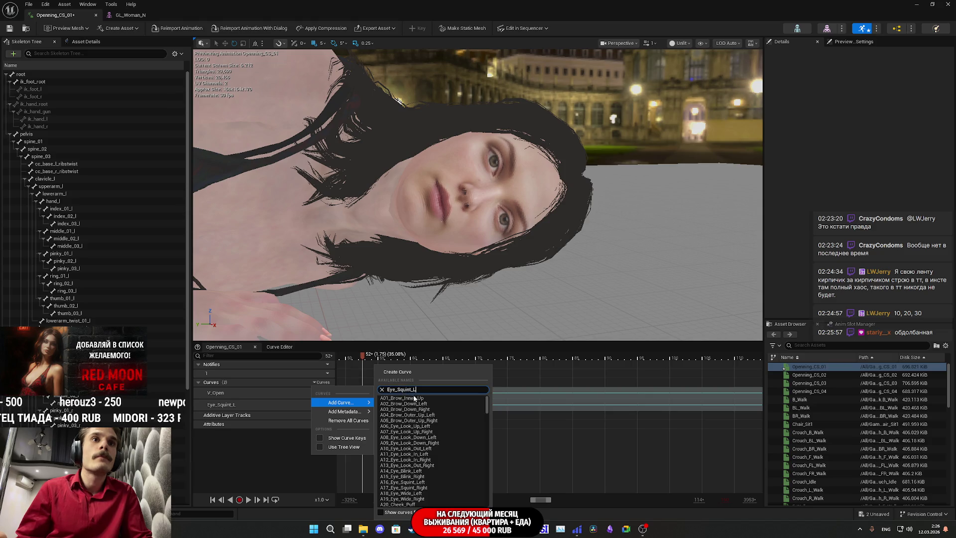
key("BackSpace")
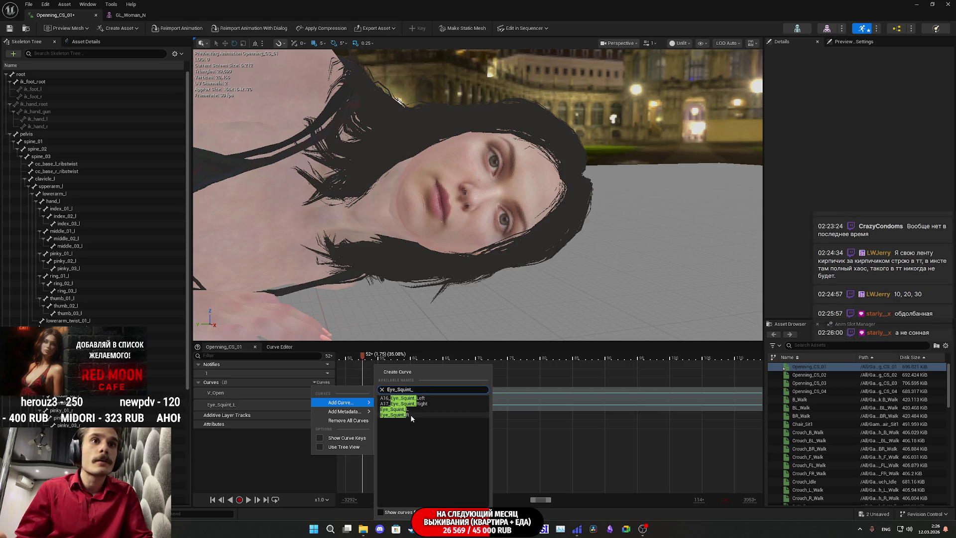
left_click(410, 415)
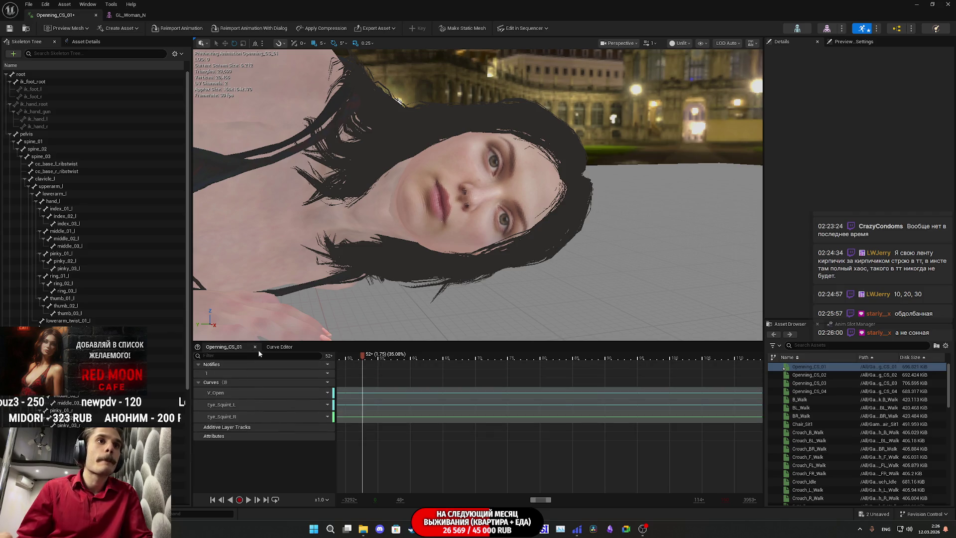
Toggle between the track list and the Curve Editor, ending in the Curve Editor
left_click(262, 348)
left_click(226, 348)
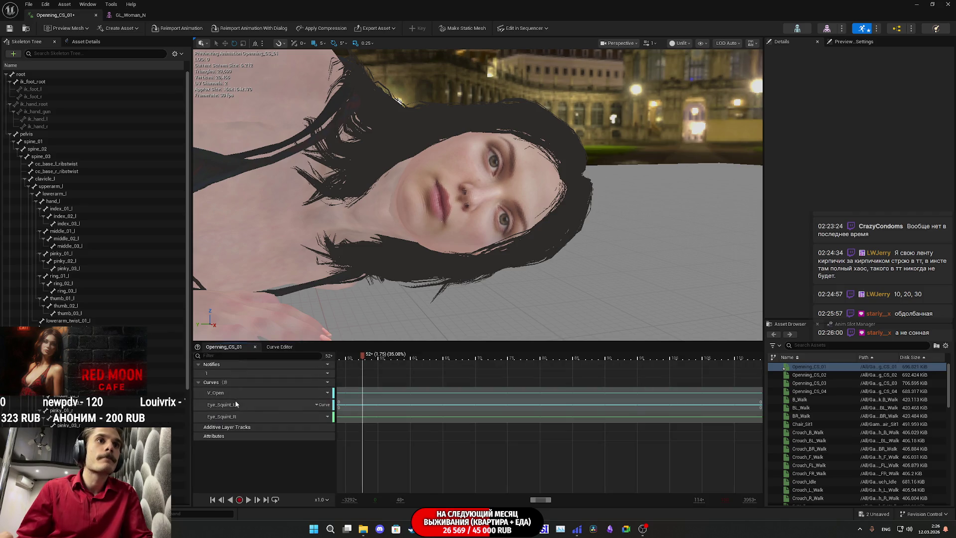
left_click(279, 347)
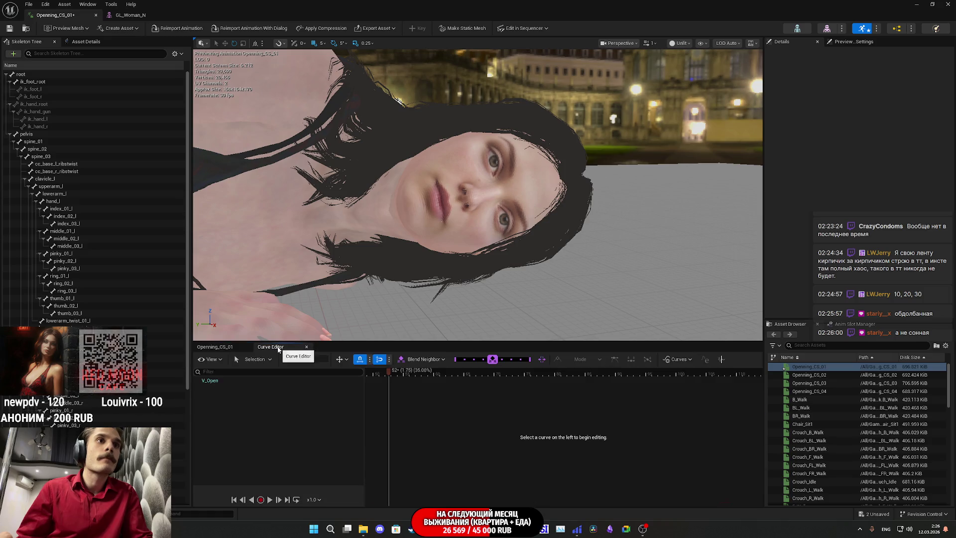
Open both squint curves in the Curve Editor and add a key, pasting it onto Eye_Squint_L
left_click(232, 350)
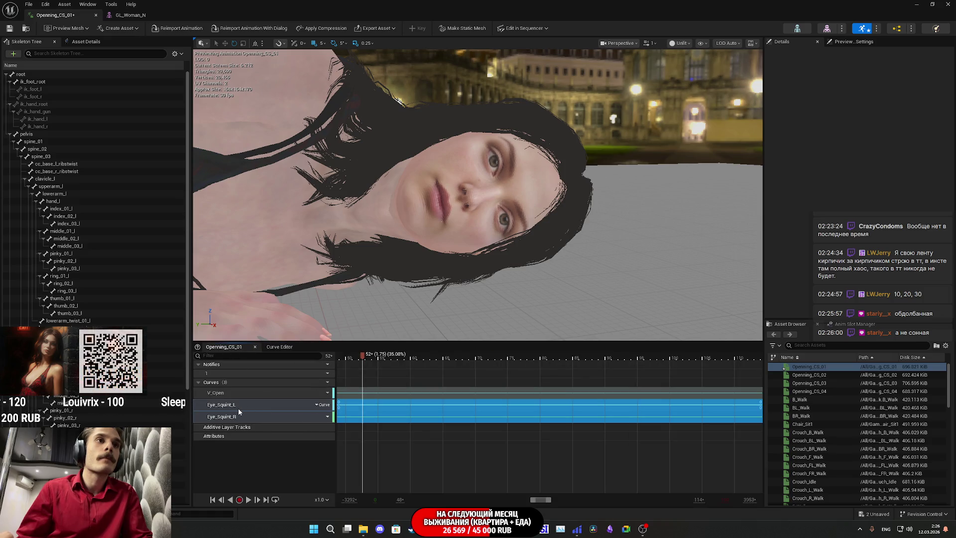
right_click(239, 408)
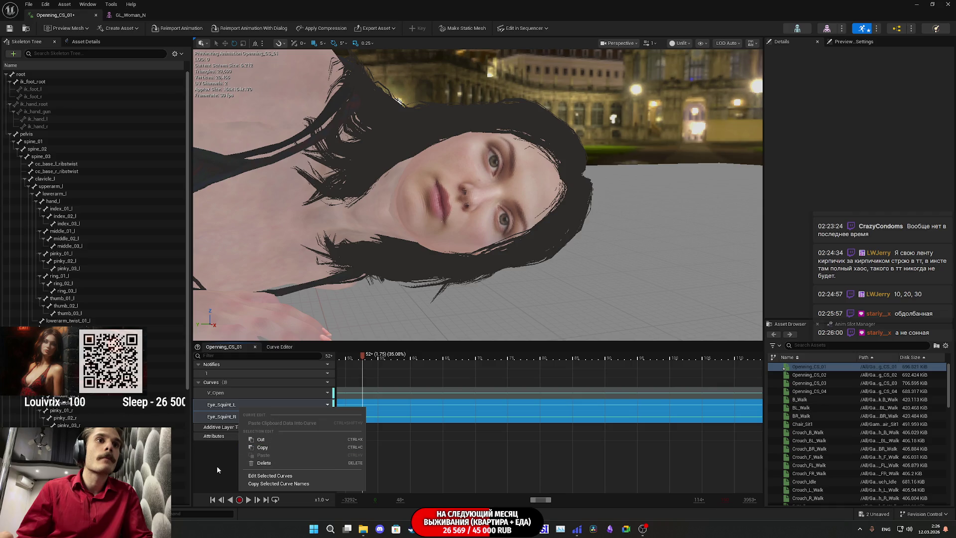
left_click(259, 475)
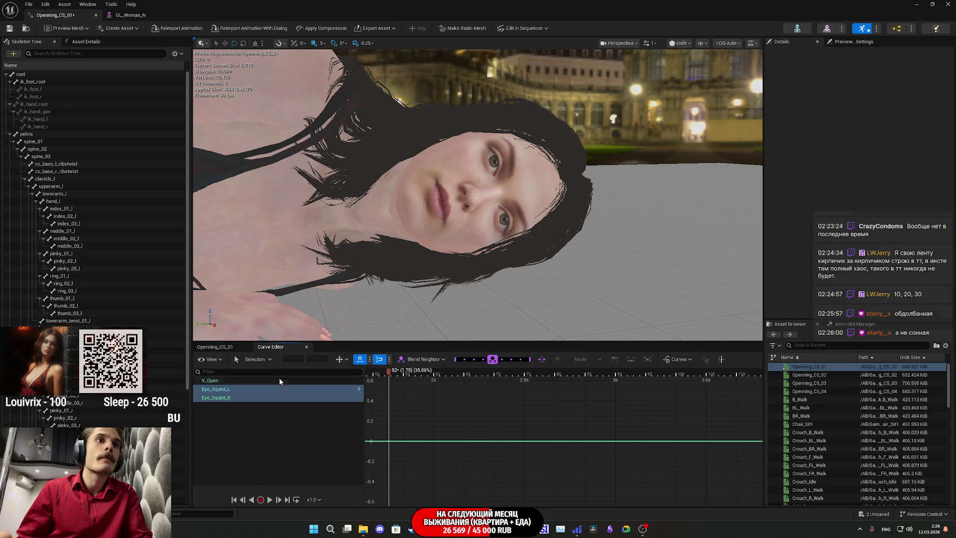
left_click(240, 398)
left_click(234, 388, "shift")
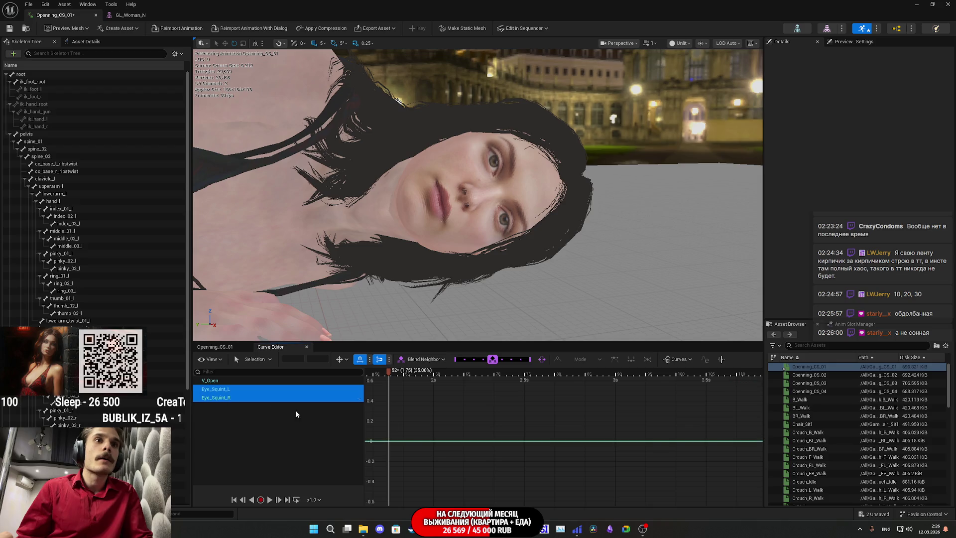
right_click(397, 443)
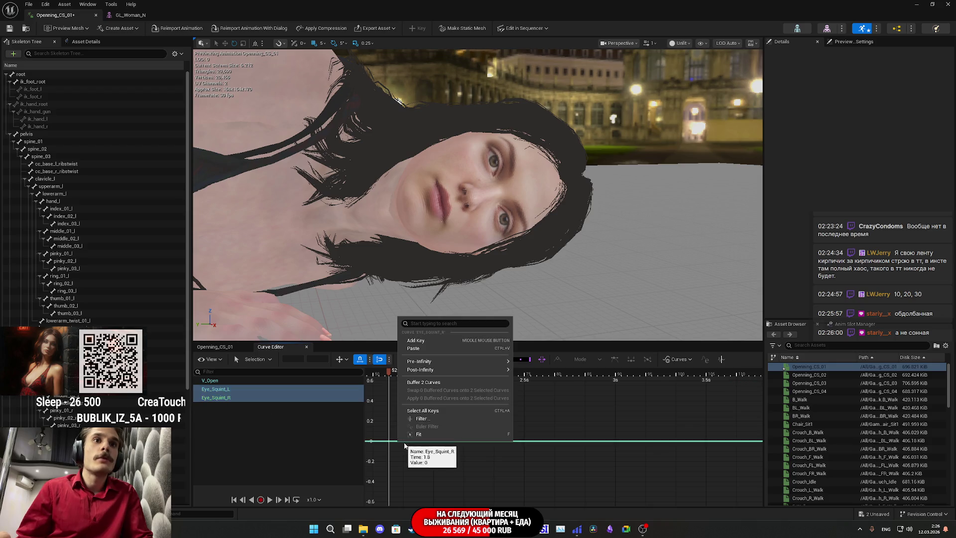
left_click(423, 341)
left_click_drag(414, 455, 393, 431)
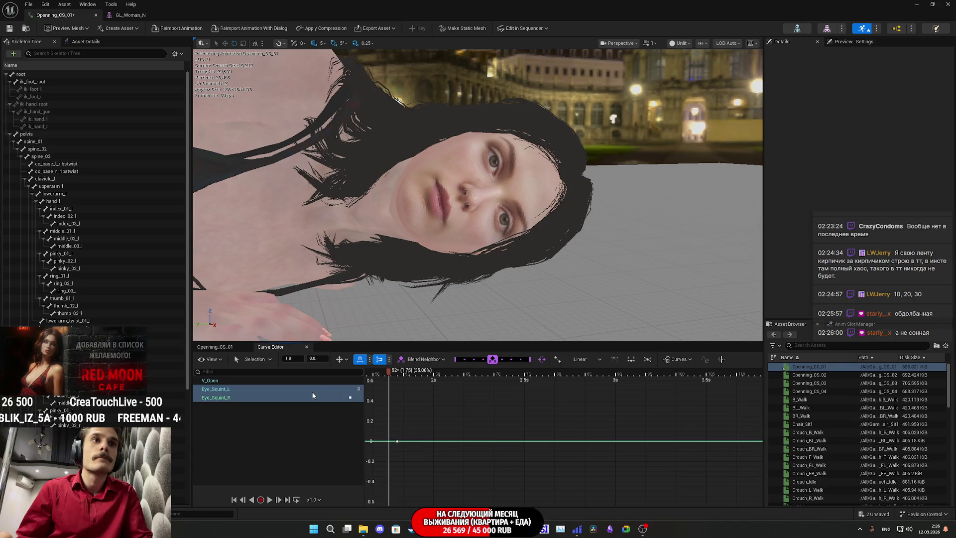
right_click(406, 441)
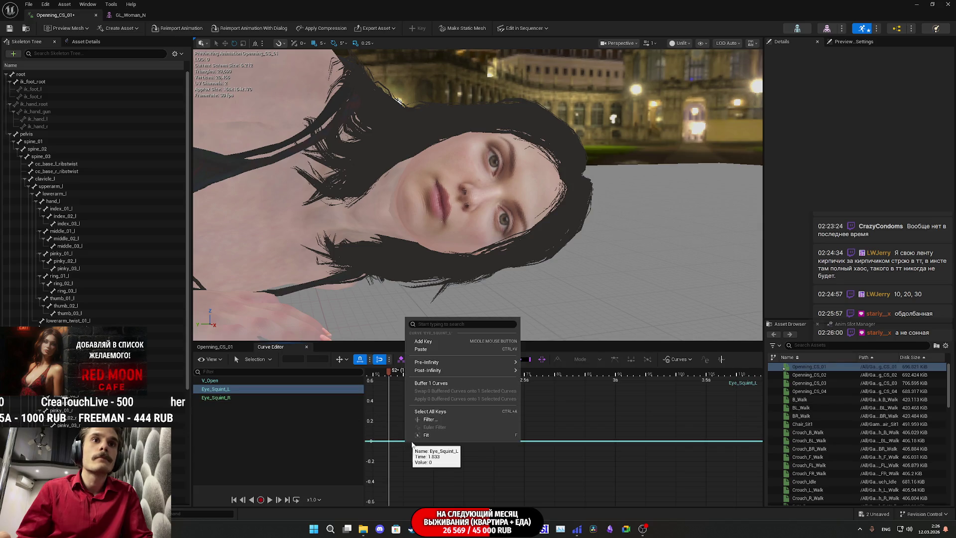
left_click(426, 349)
Raise the Eye_Squint_L key near 1.8 s to 0.5, check Eye_Squint_R, and return to the timeline
left_click(260, 398, "ctrl")
mouse_move(458, 473)
left_mouse_down()
mouse_move(398, 419)
mouse_move(413, 432)
mouse_move(408, 391)
left_mouse_up()
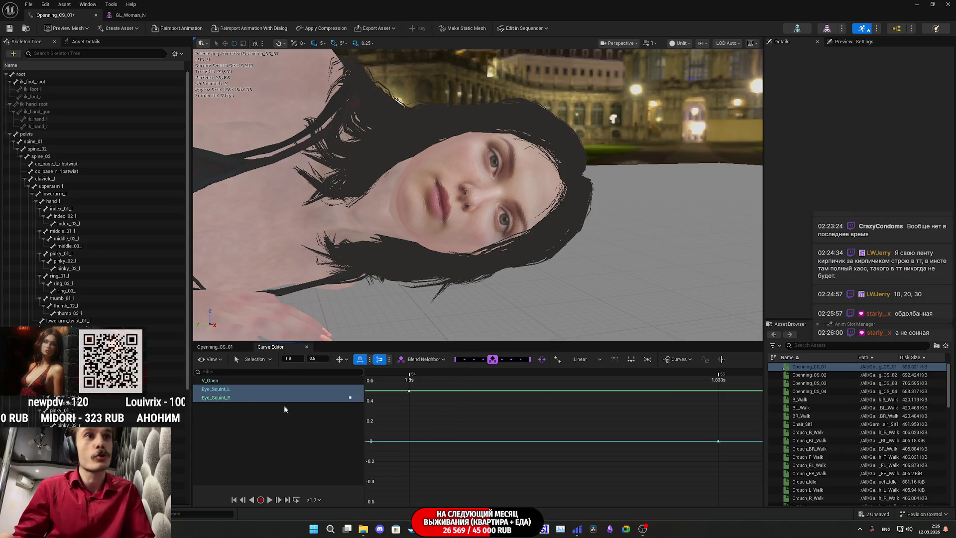
left_click(244, 390)
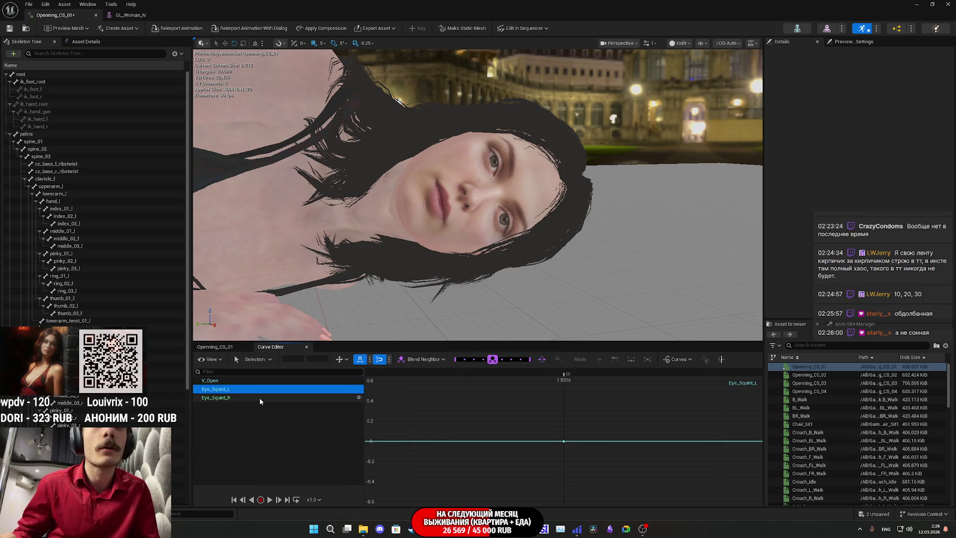
left_click(250, 399)
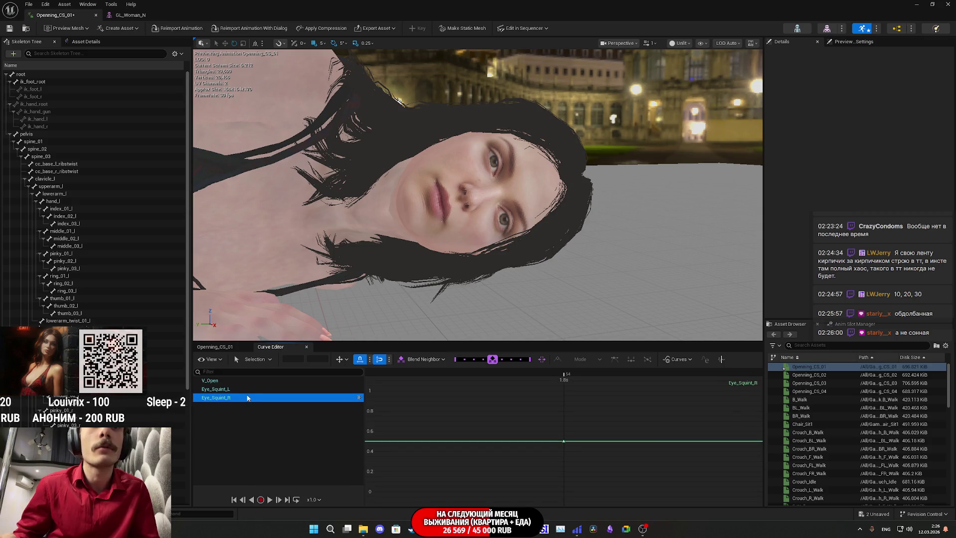
left_click(244, 390)
left_click_drag(594, 455, 515, 405)
mouse_move(563, 441)
left_mouse_down()
mouse_move(537, 434)
mouse_move(507, 385)
mouse_move(477, 398)
mouse_move(474, 390)
left_mouse_up()
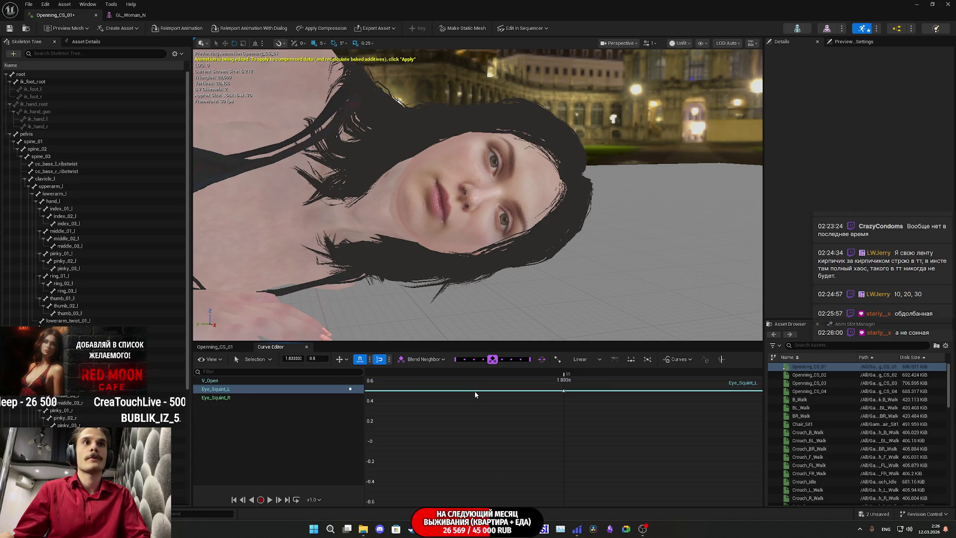
left_click(234, 397)
left_click_drag(587, 459, 535, 427)
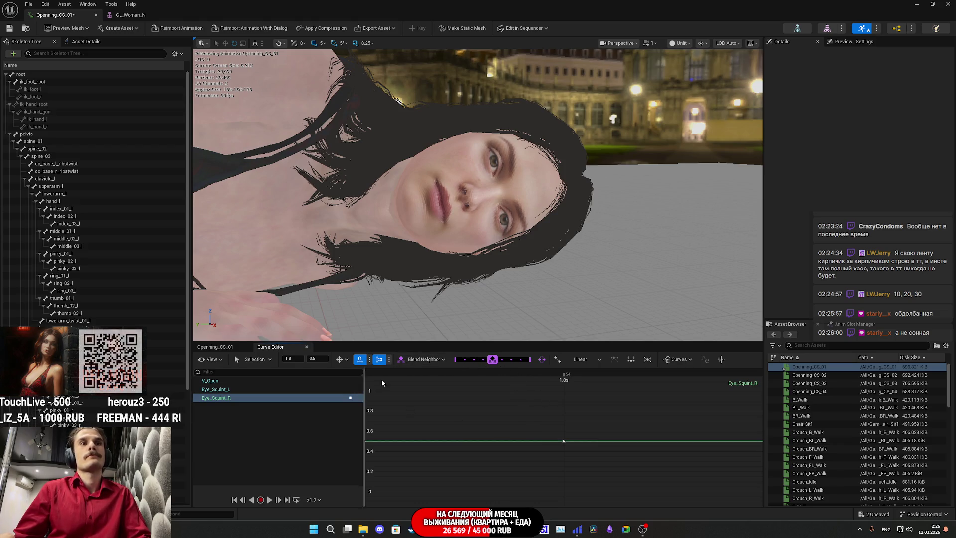
left_click(214, 347)
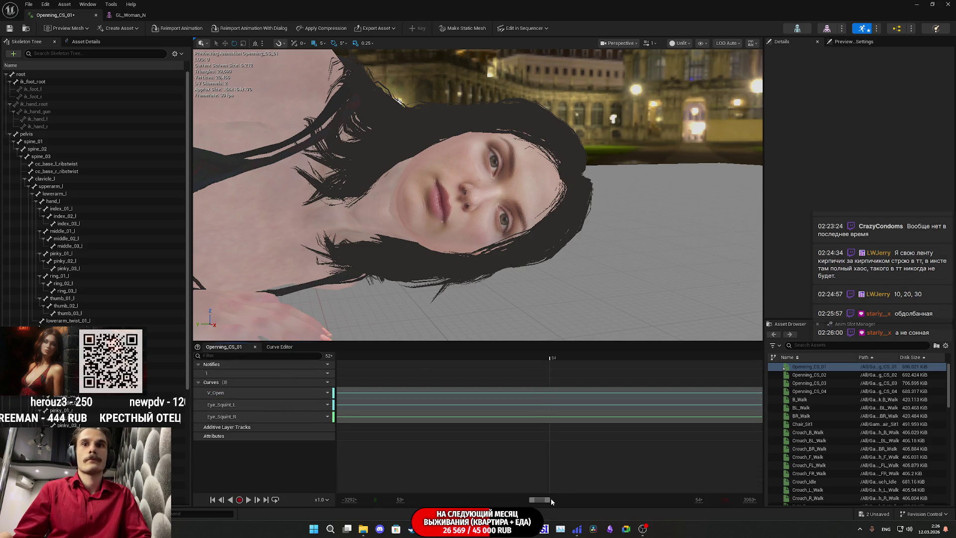
Set the timeline view range to span frames 0 to 150
mouse_move(560, 502)
left_mouse_down()
mouse_move(728, 502)
mouse_move(552, 505)
left_mouse_up()
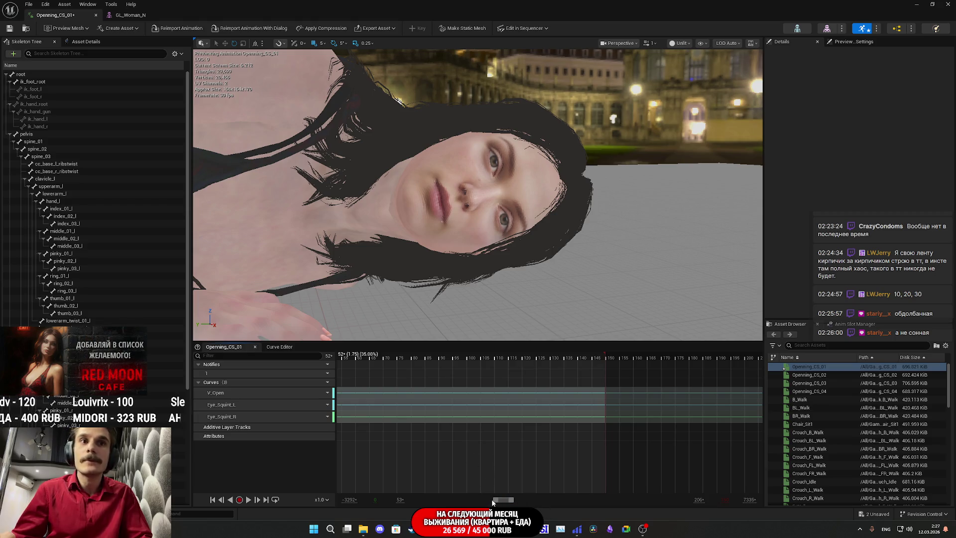
left_click_drag(497, 503, 496, 504)
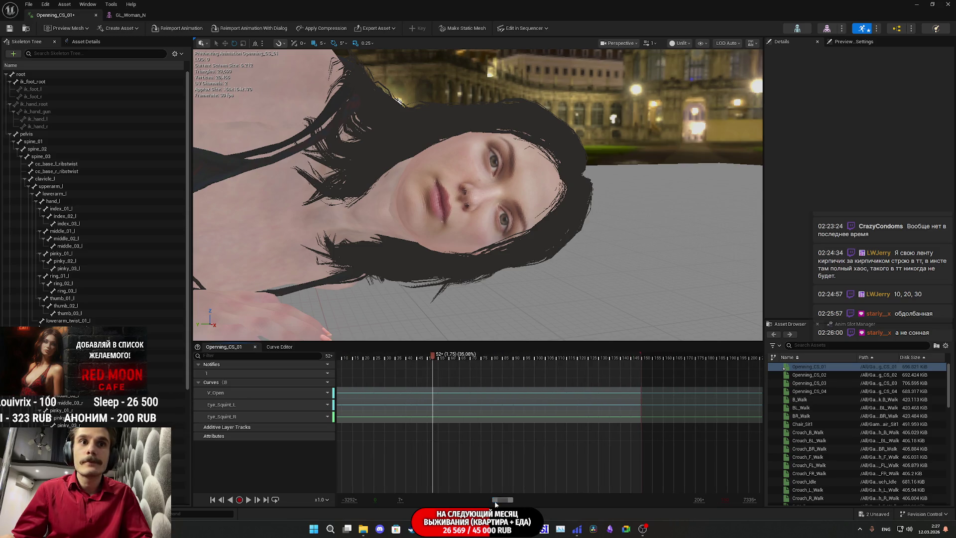
left_click_drag(402, 499, 395, 500)
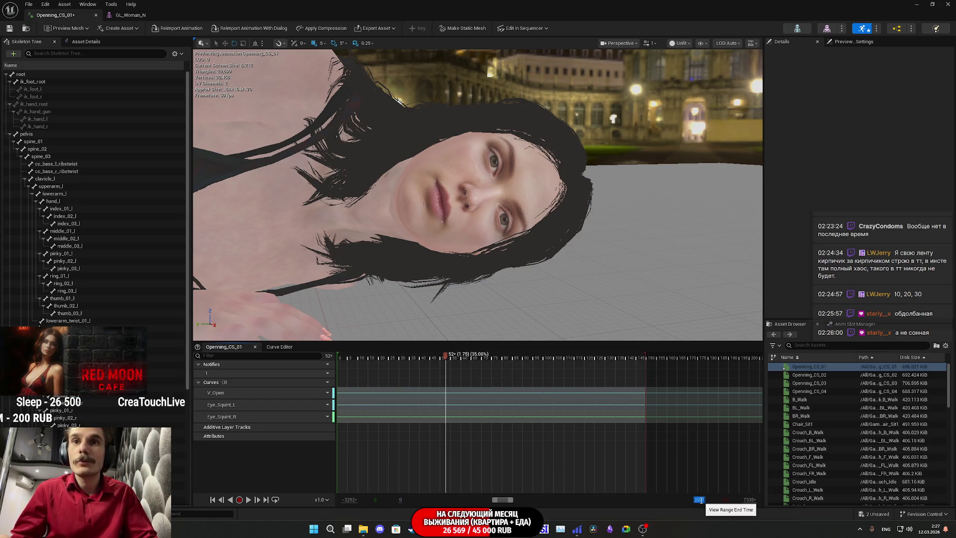
type("150")
key("Return")
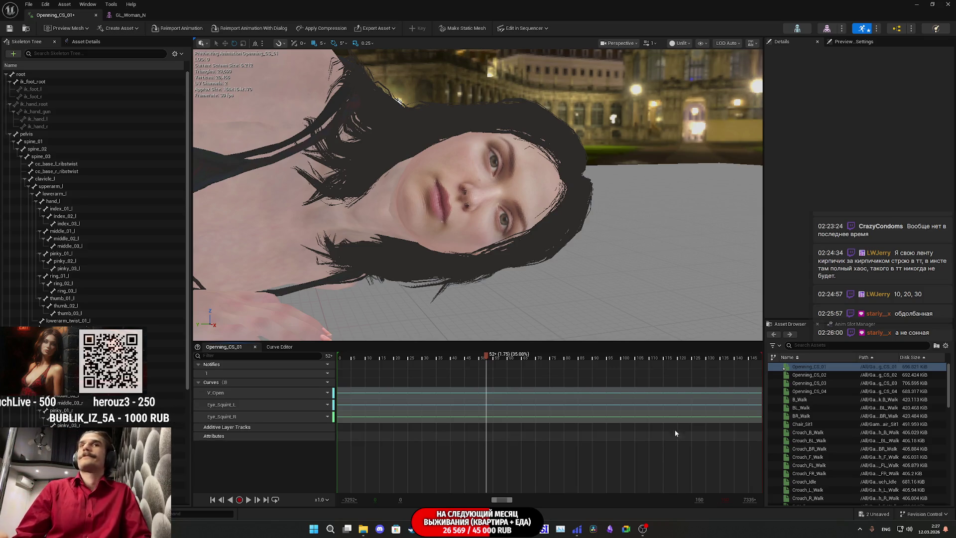
Scrub back and play the animation preview, then graph the Eye_Squint_R curve
left_click_drag(479, 357, 426, 359)
key("space")
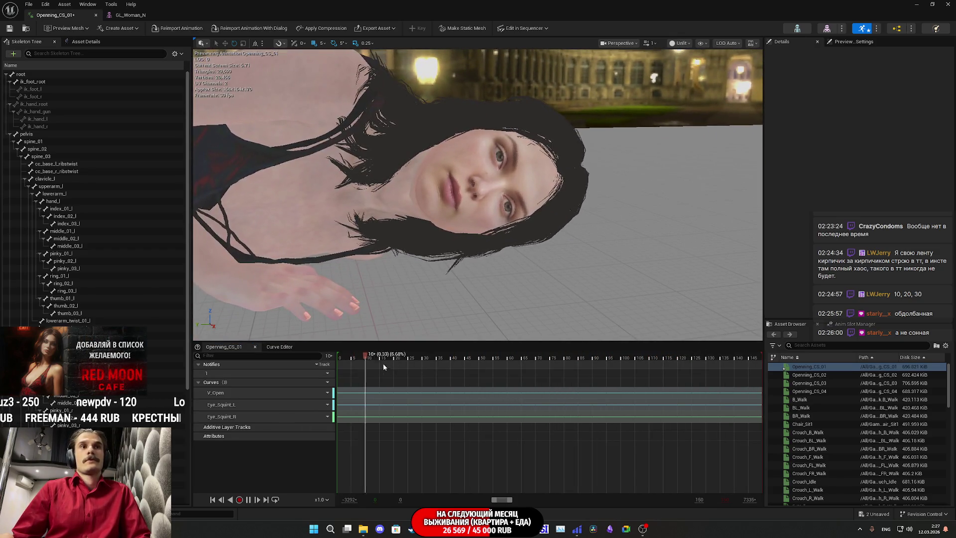
double_click(229, 416)
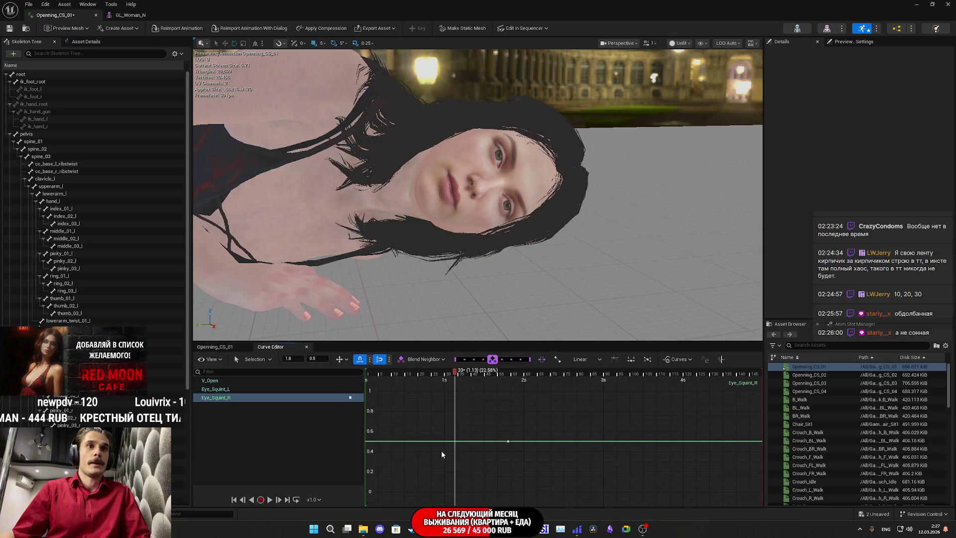
Select the keys on both Eye_Squint curves, set them to 0.75, and return to the track list
left_click(245, 389)
left_click(246, 398, "shift")
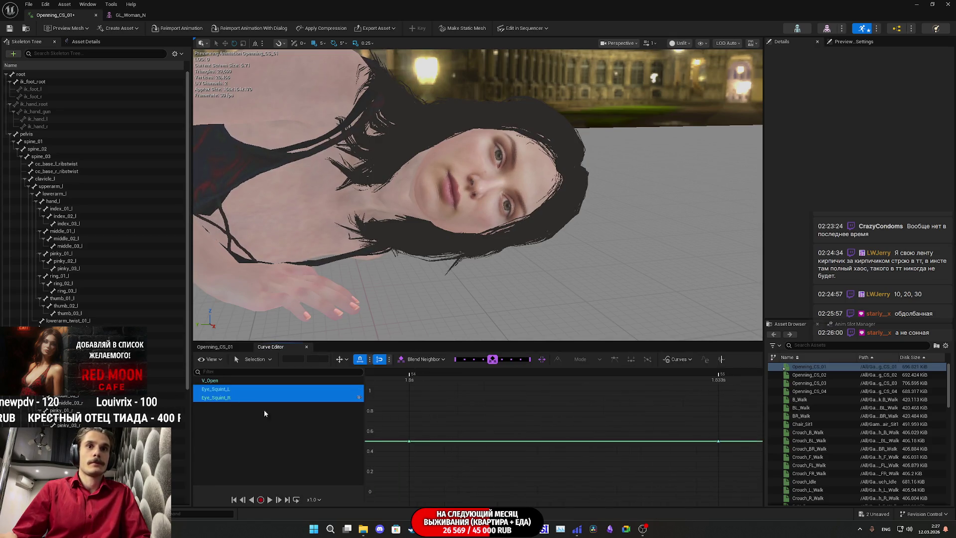
mouse_move(741, 466)
left_mouse_down()
mouse_move(398, 418)
mouse_move(410, 418)
mouse_move(411, 394)
mouse_move(412, 417)
left_mouse_up()
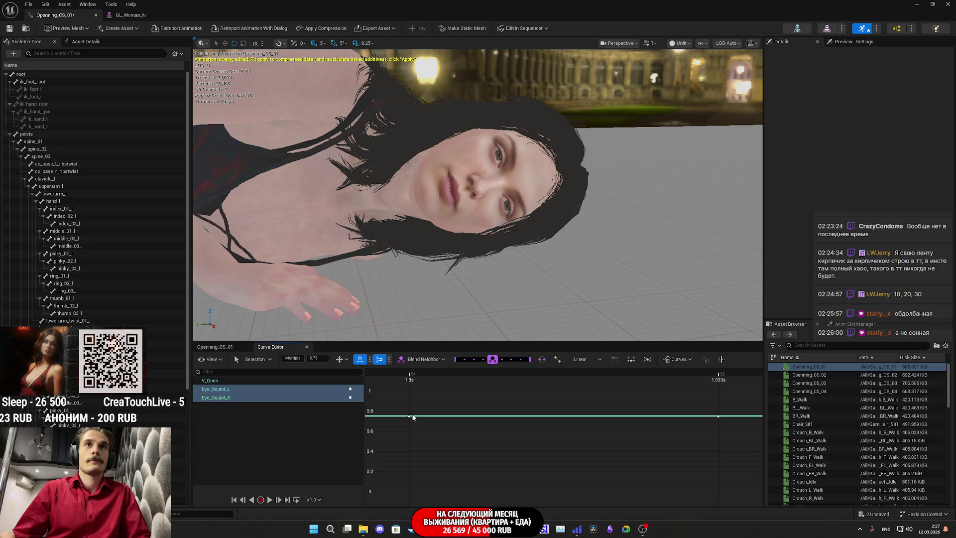
left_click(217, 349)
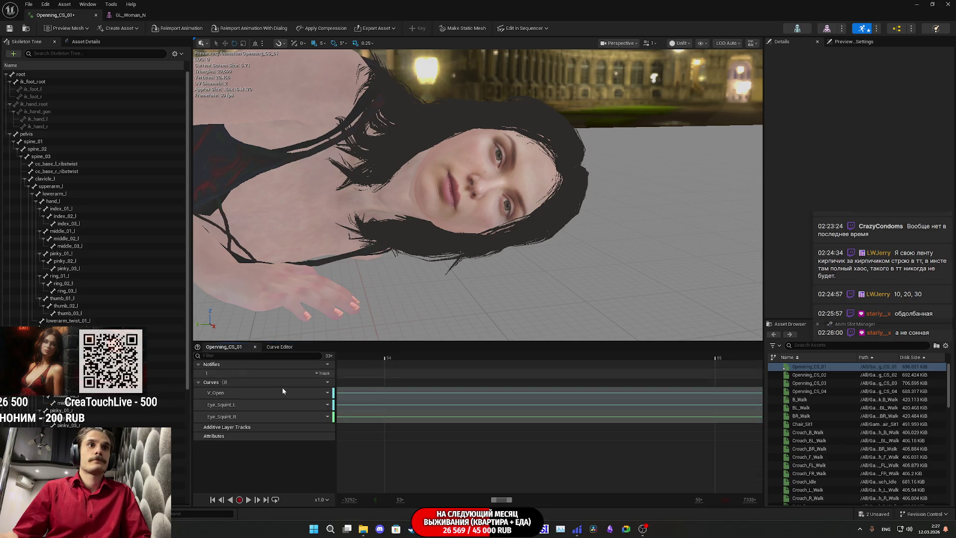
Copy the Eye_Blink_L morph name from GL_Woman_N and add an Eye_Blink_L curve to Openning_CS_01
left_click(126, 15)
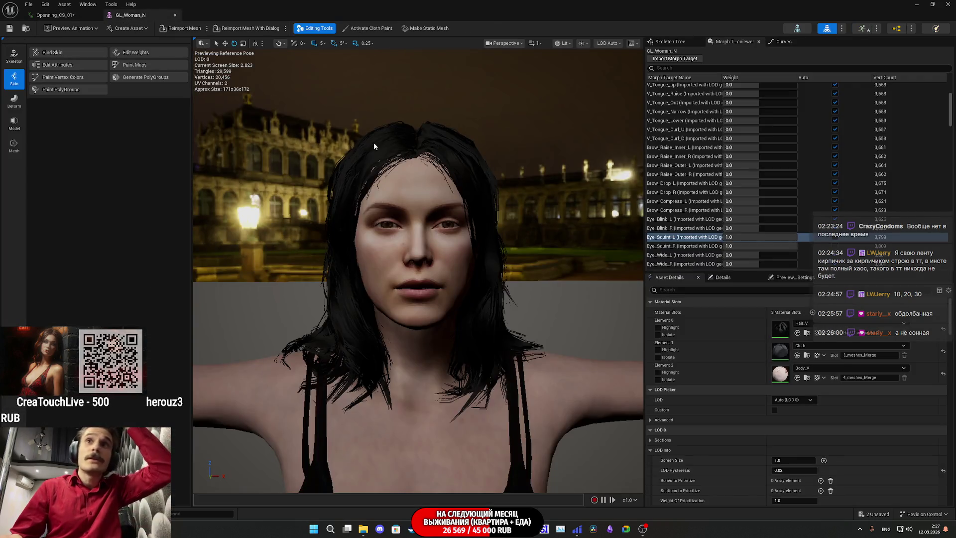
right_click(690, 219)
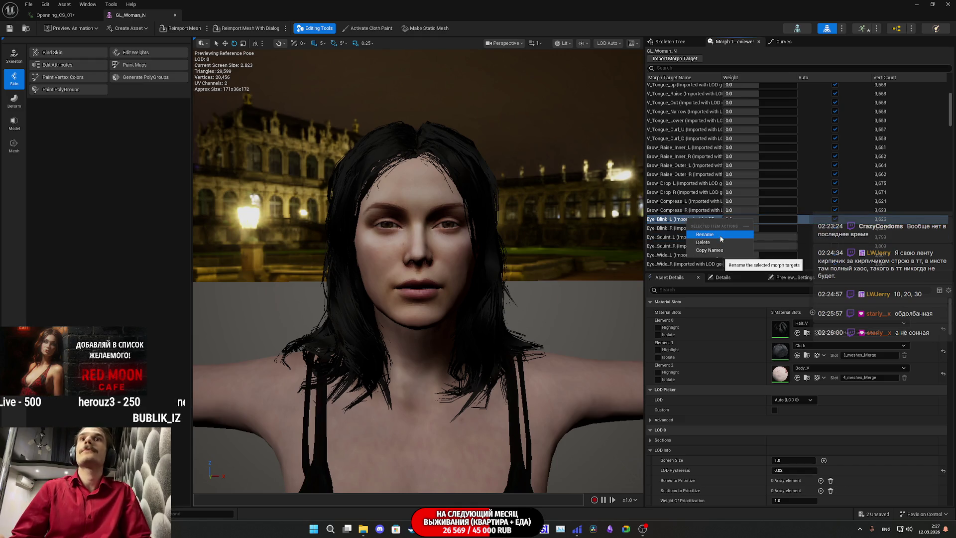
left_click(715, 252)
left_click(56, 15)
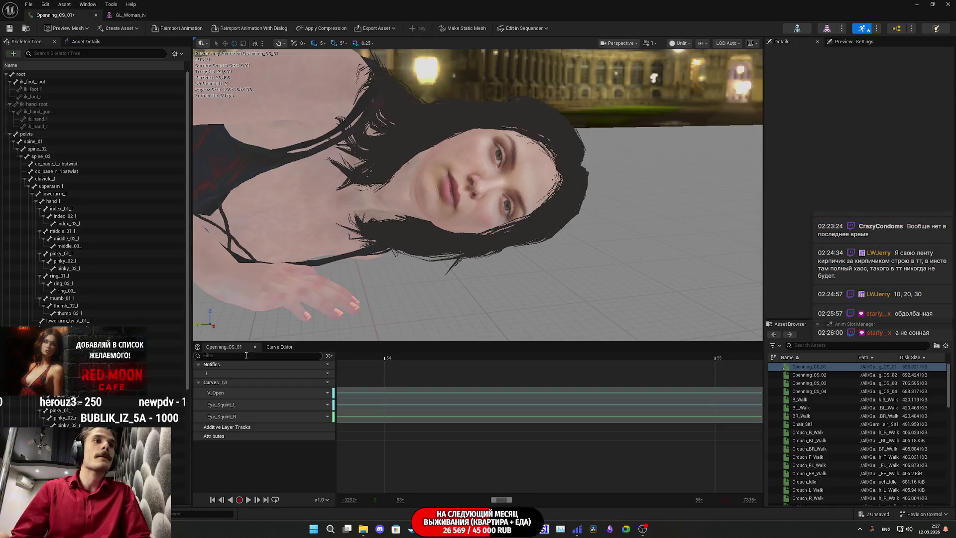
left_click(321, 382)
mouse_move(340, 401)
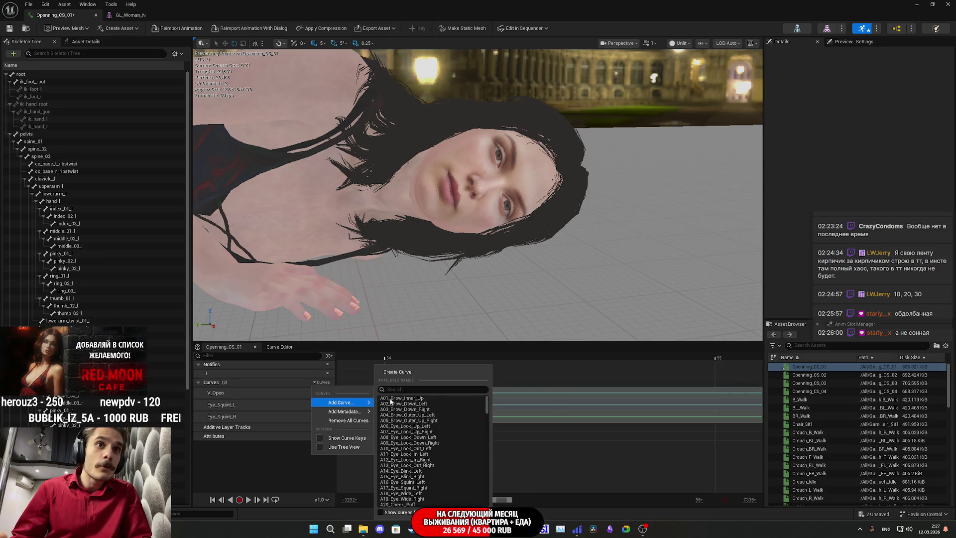
key("ctrl+v")
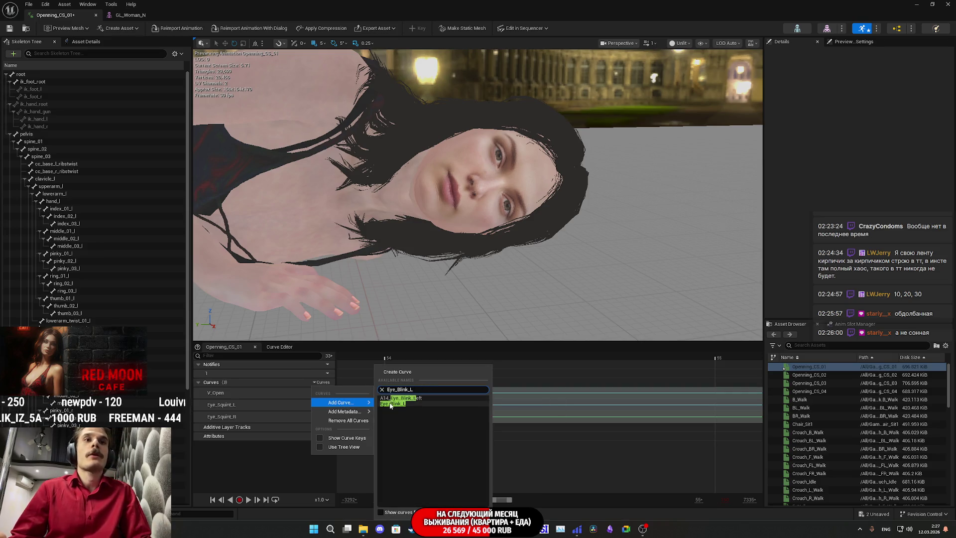
left_click(393, 404)
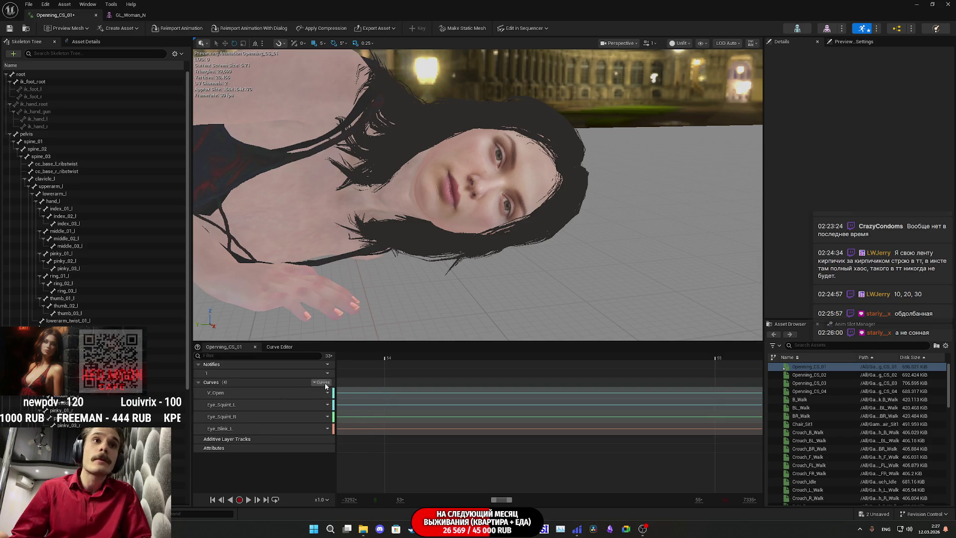
Add an Eye_Blink_R curve by searching the pasted name with R appended
left_click(321, 382)
mouse_move(343, 401)
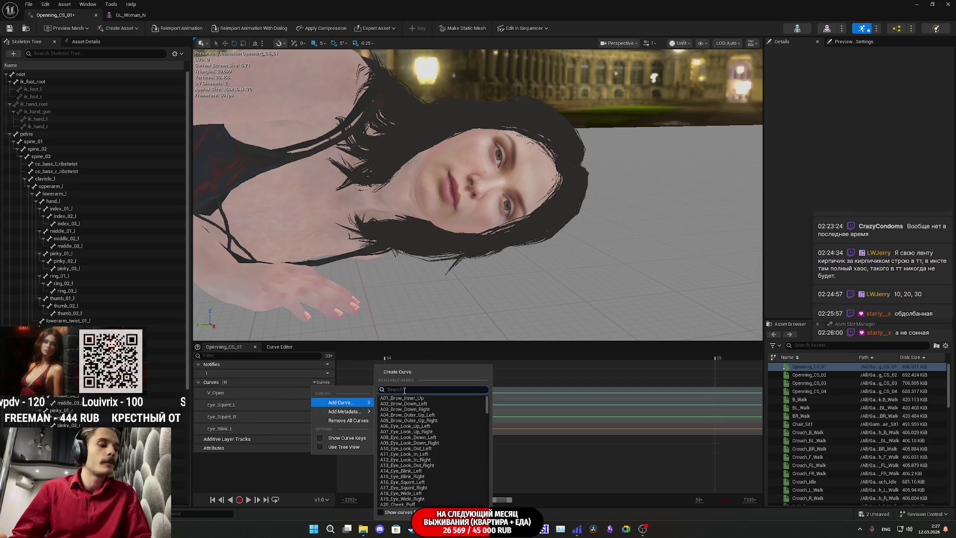
key("ctrl+v")
type("R")
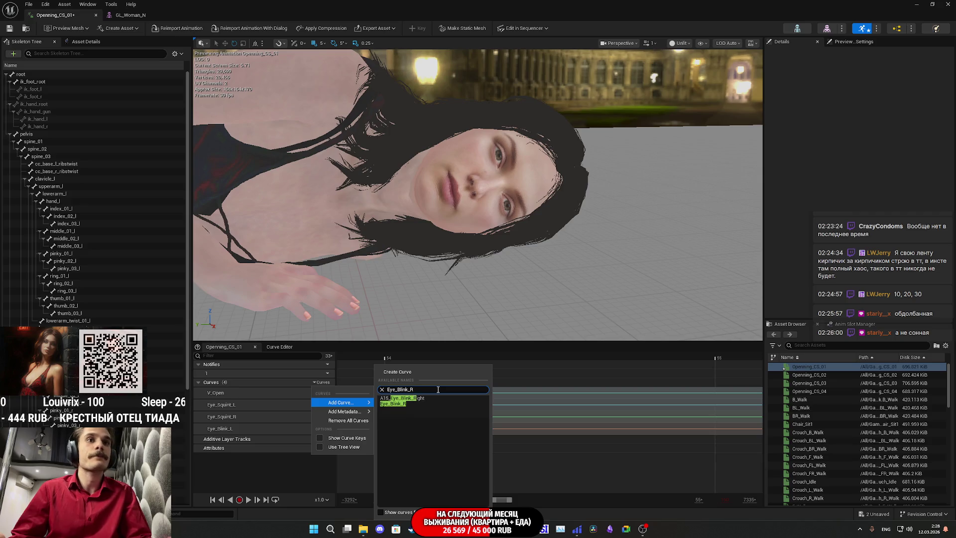
key("Return")
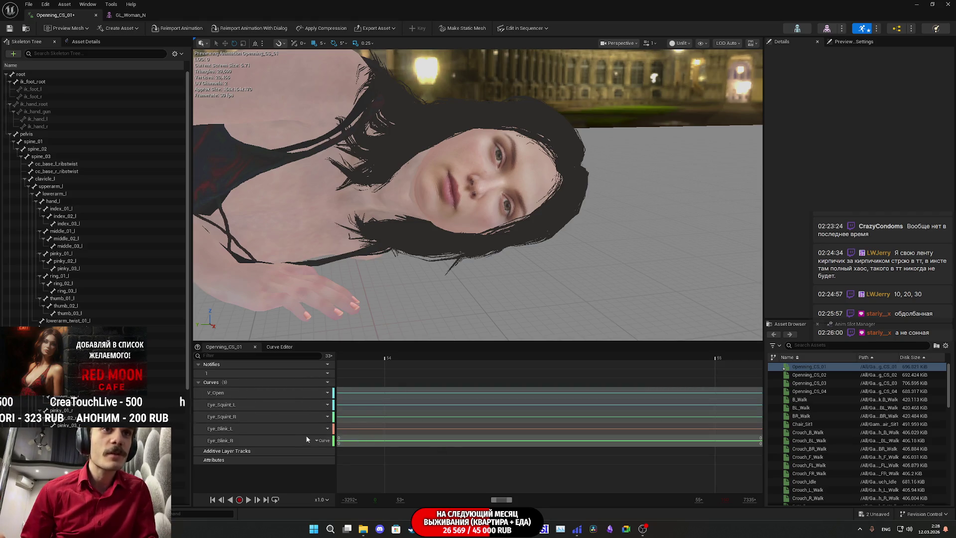
Open the Eye_Blink_L and Eye_Blink_R curves in the Curve Editor
left_click(240, 440)
left_click(240, 428, "shift")
right_click(239, 439)
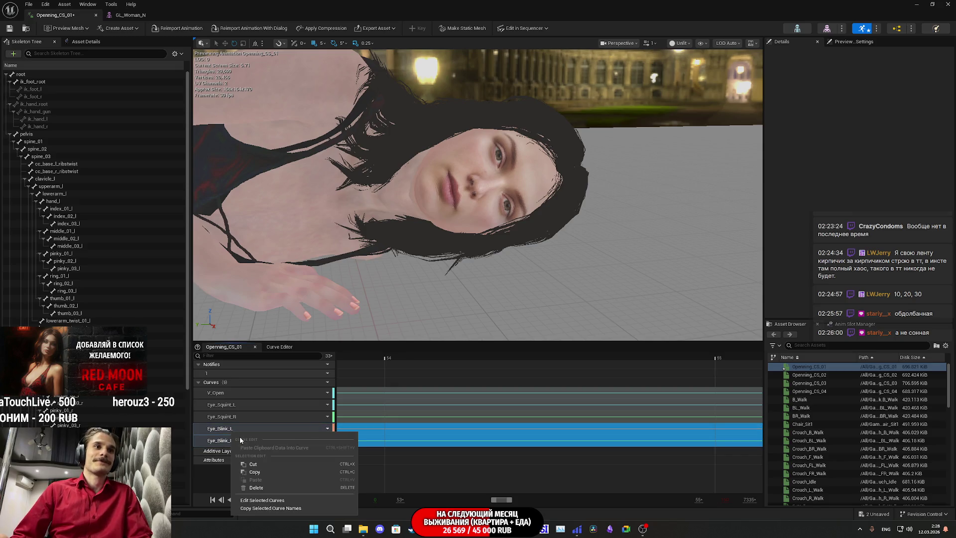
left_click(263, 500)
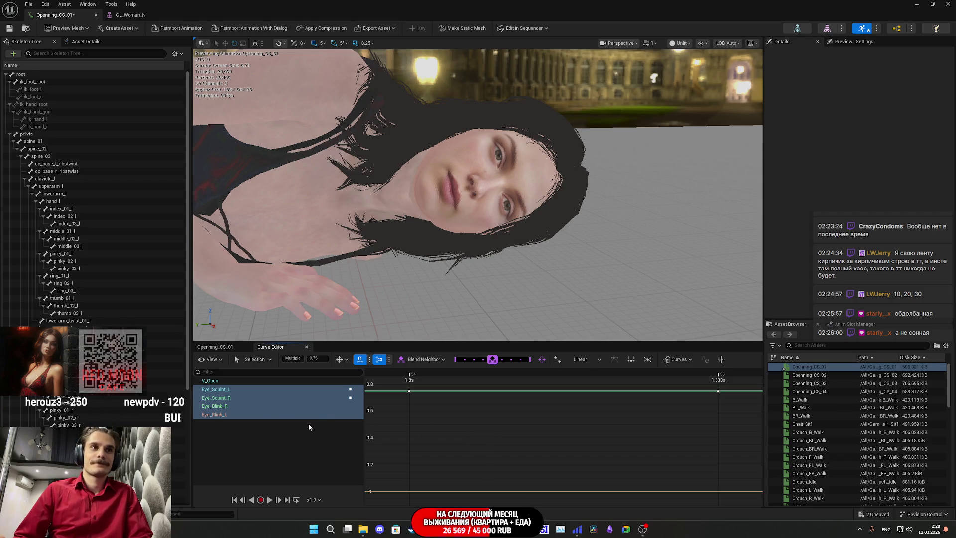
Add a key at value 0 on the Eye_Blink_R curve
left_click(235, 416)
right_click(425, 441)
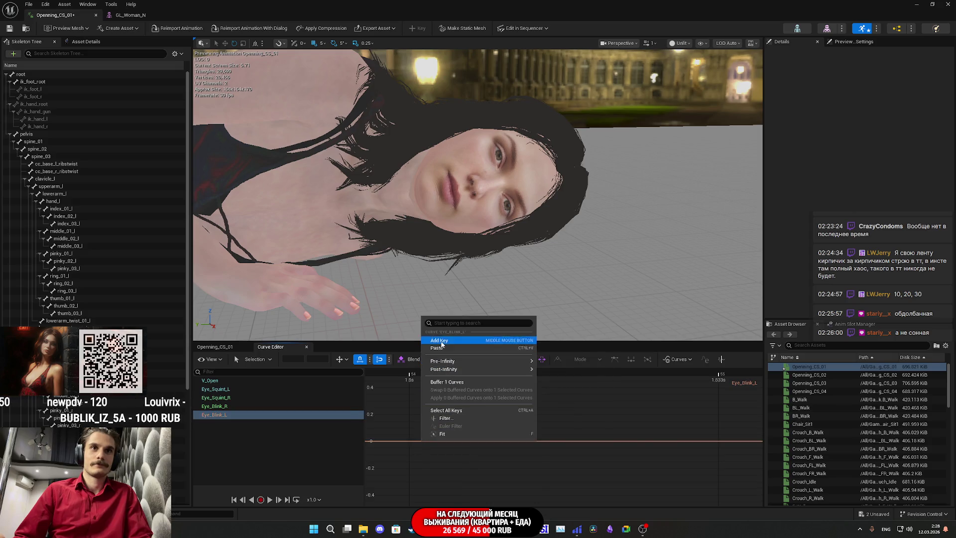
left_click(245, 407)
right_click(411, 440)
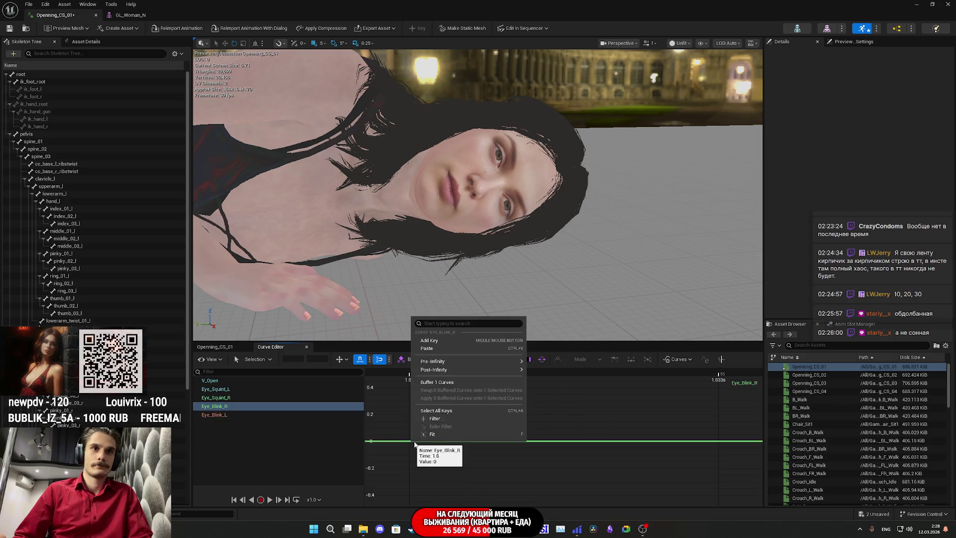
left_click(433, 342)
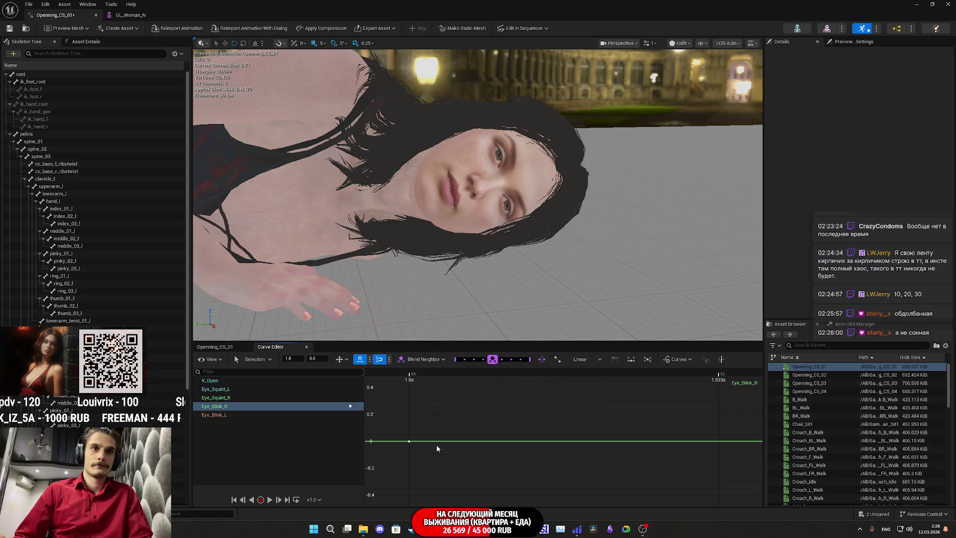
Show both blink curves, select the blink key, and frame the graph on it with F
left_click(251, 415, "ctrl")
left_click_drag(606, 477, 527, 416)
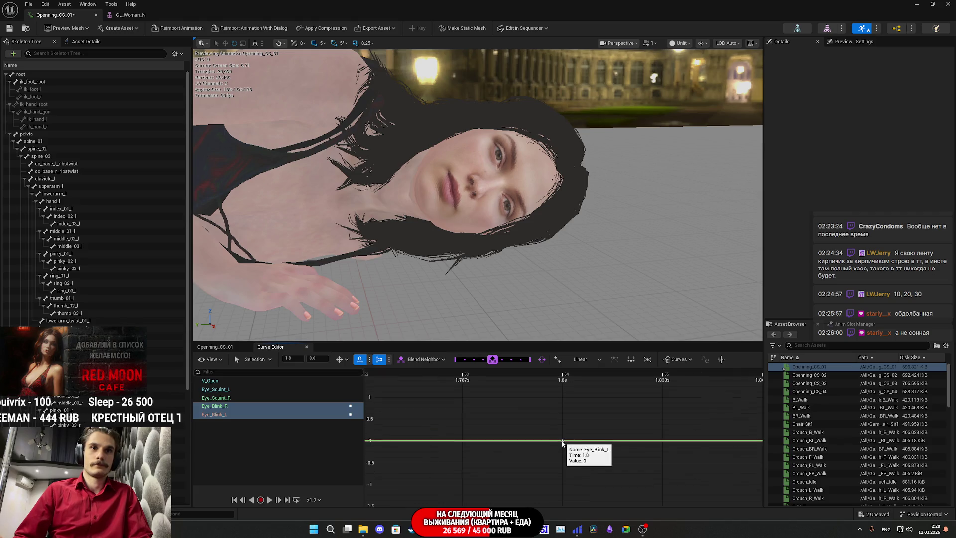
key("f")
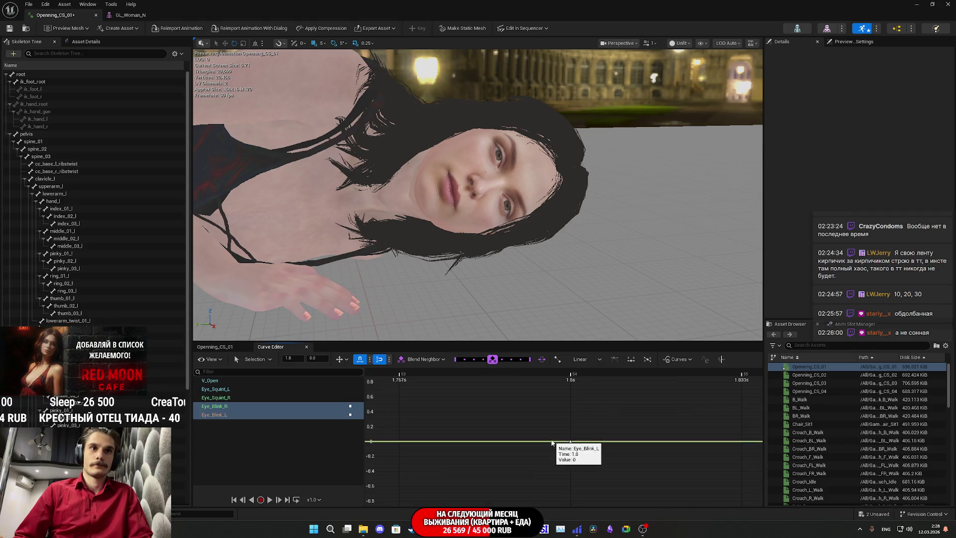
scroll(552, 442, "up", 2)
scroll(551, 442, "down", 5)
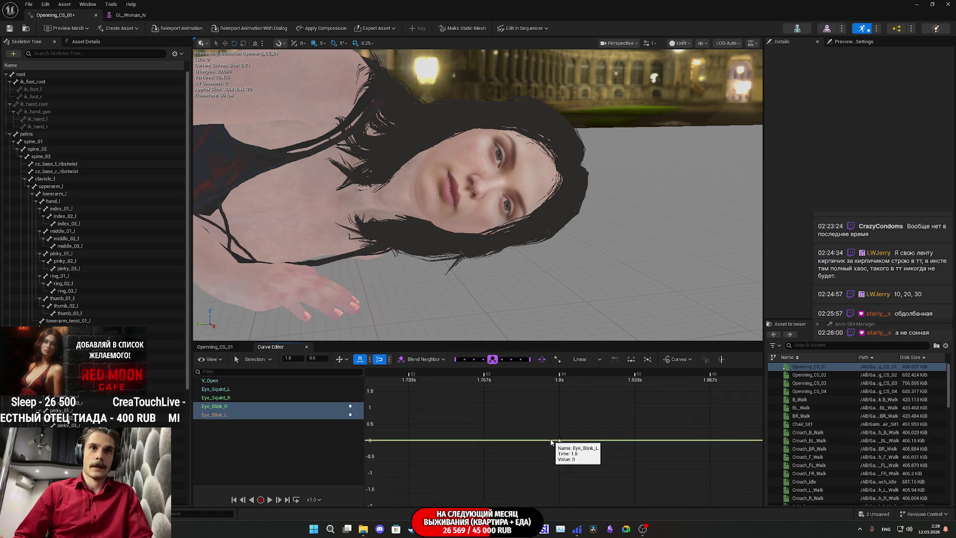
scroll(552, 442, "down", 5)
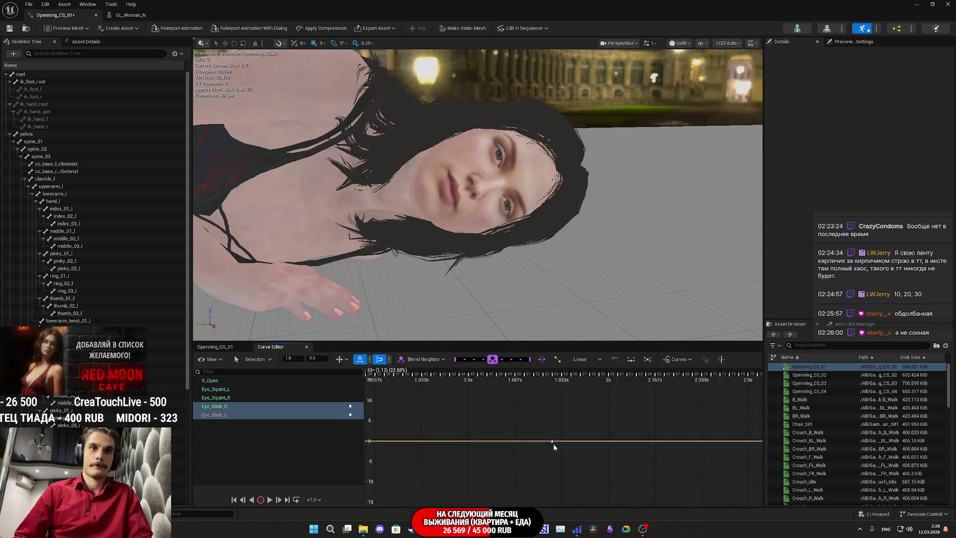
scroll(549, 443, "down", 2)
scroll(481, 447, "down", 2)
scroll(448, 453, "up", 1)
mouse_move(460, 450)
left_mouse_down()
mouse_move(427, 427)
mouse_move(421, 440)
left_mouse_up()
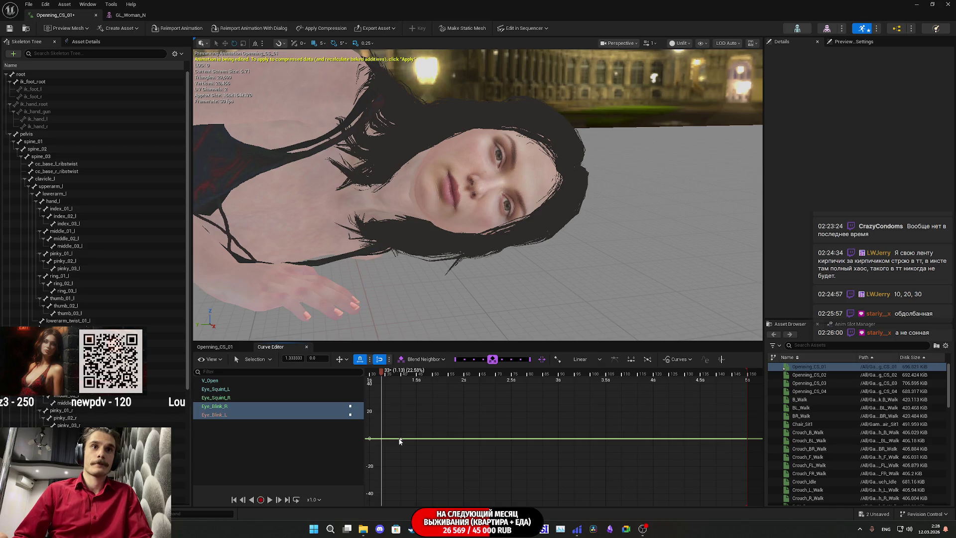
key("f")
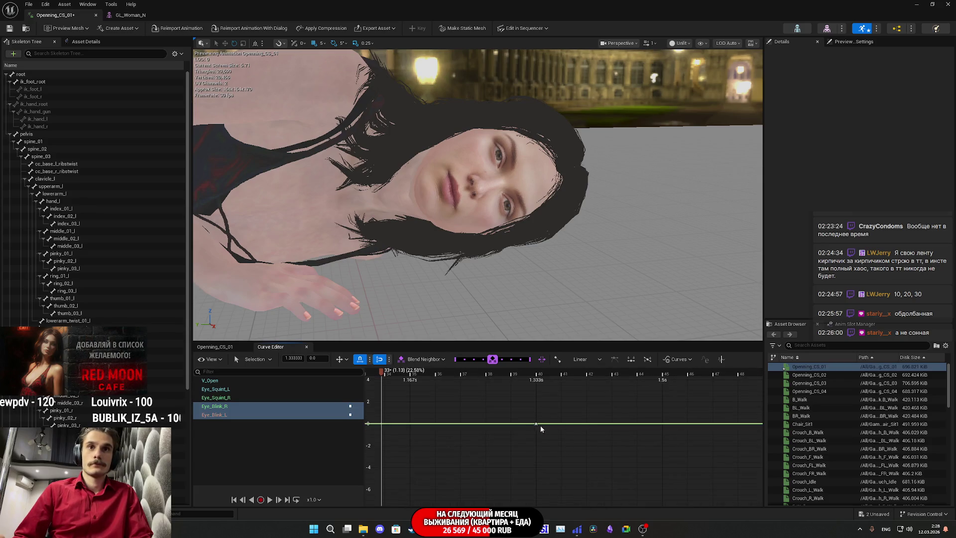
Shift the Eye_Blink_L key slightly later in time and reselect it for key actions
mouse_move(536, 427)
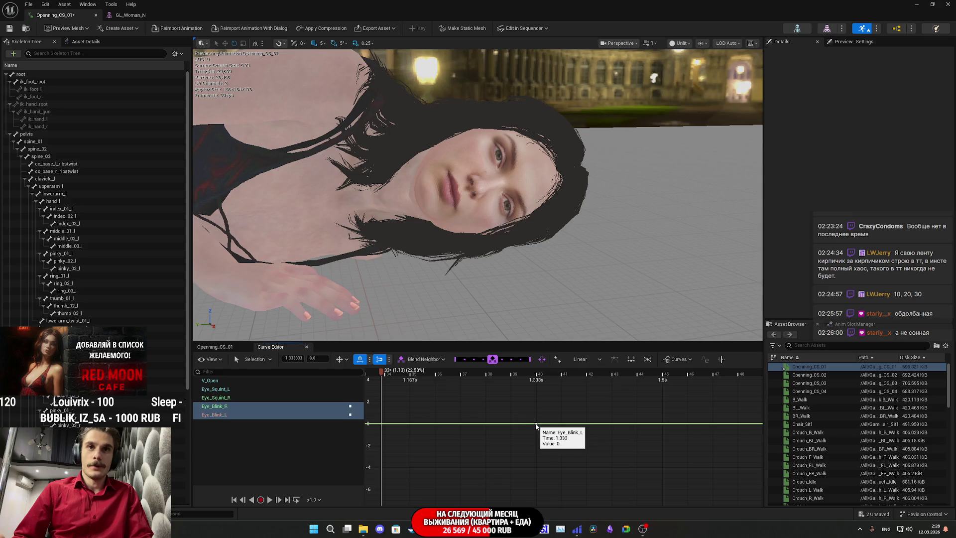
left_click_drag(535, 426, 572, 428)
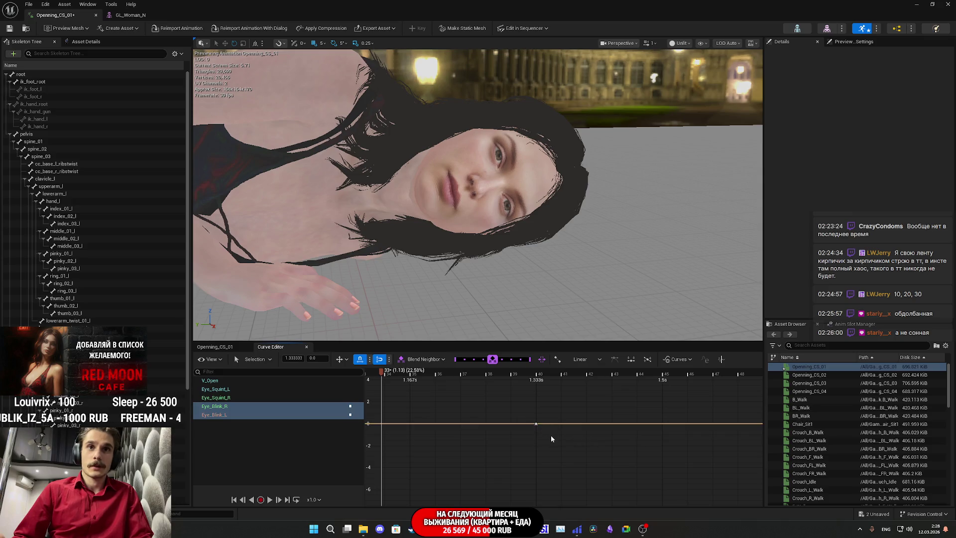
mouse_move(536, 426)
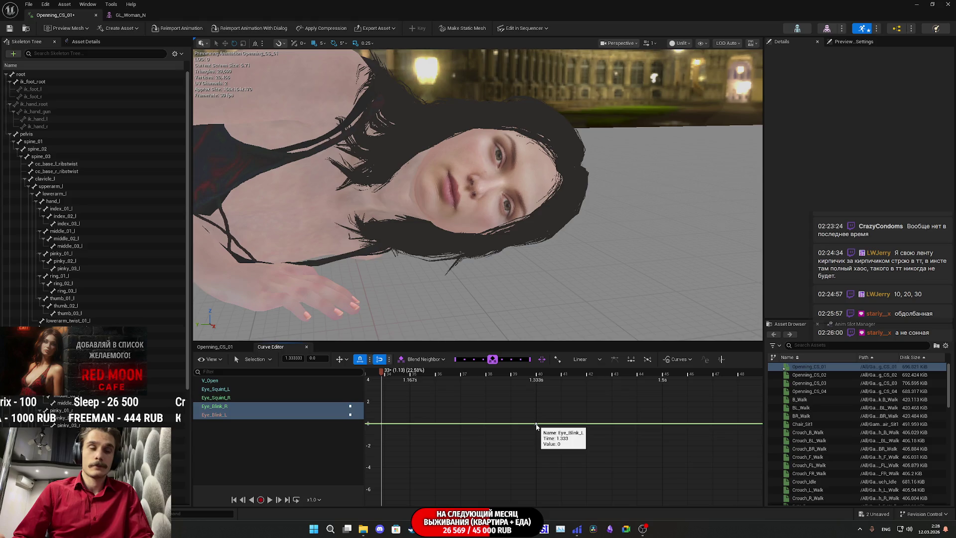
left_click_drag(529, 416, 558, 427)
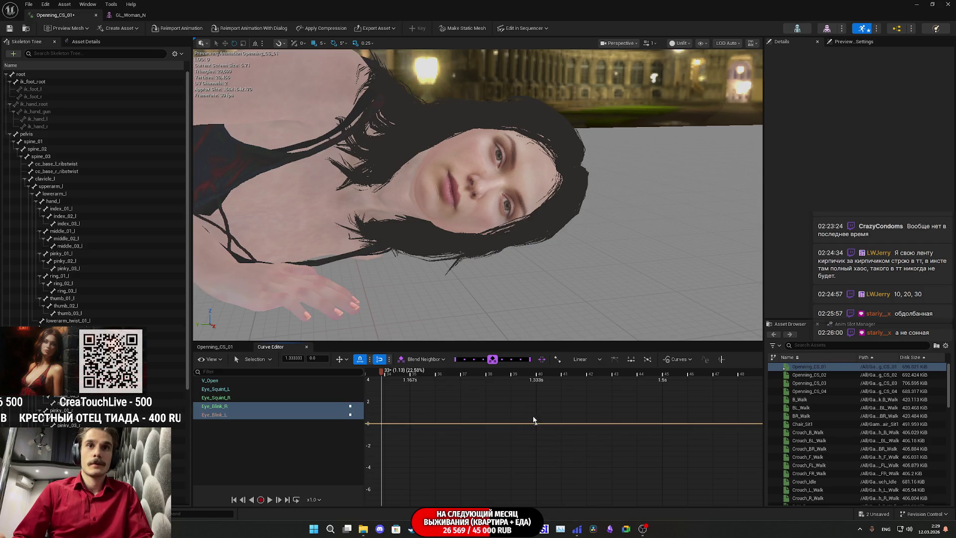
right_click(536, 424)
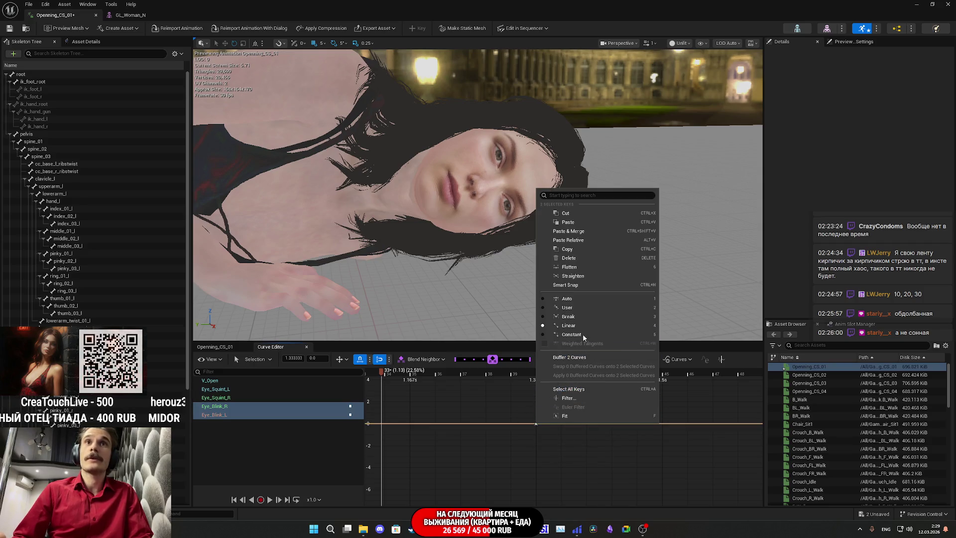
Copy the selected key, preview playback, and add a new curve key at 1.5s
left_click(567, 248)
key("space")
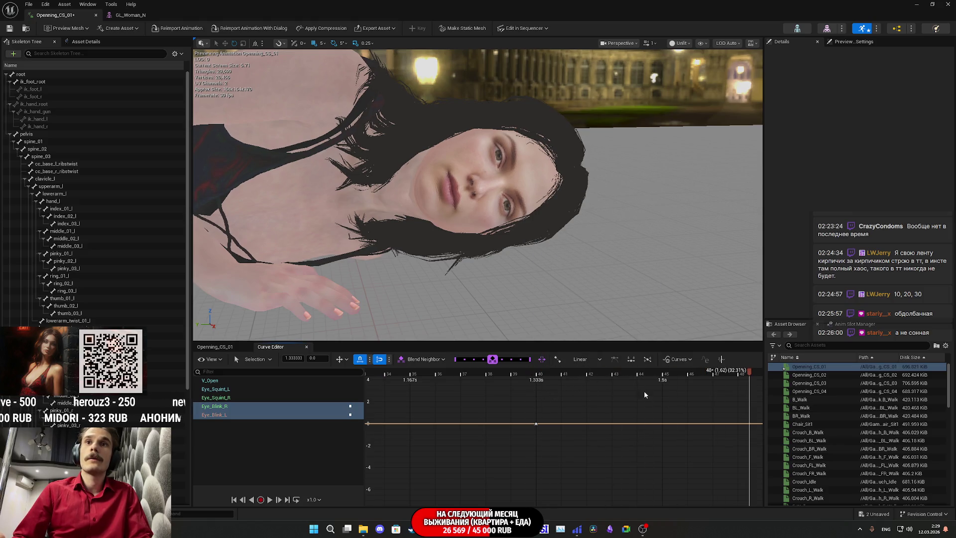
left_click(663, 374)
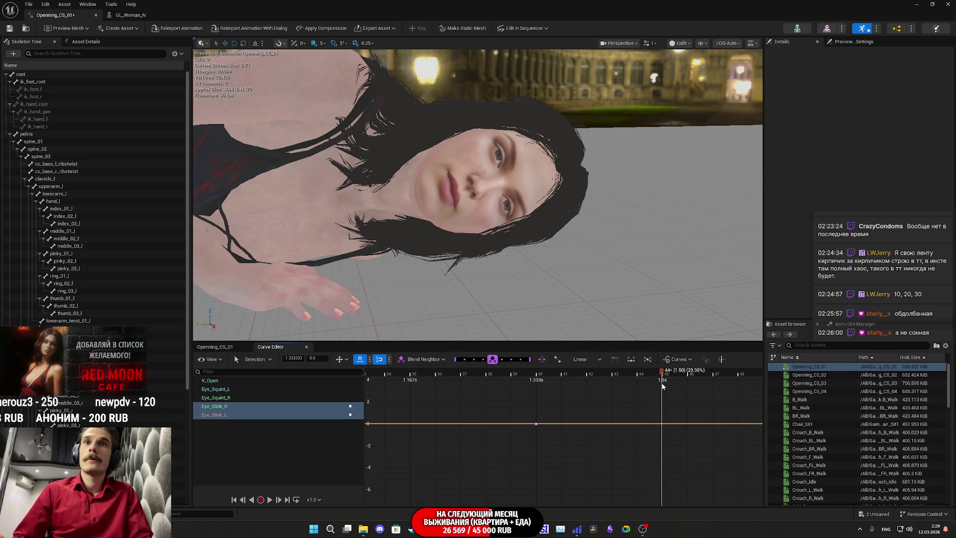
middle_click(664, 424)
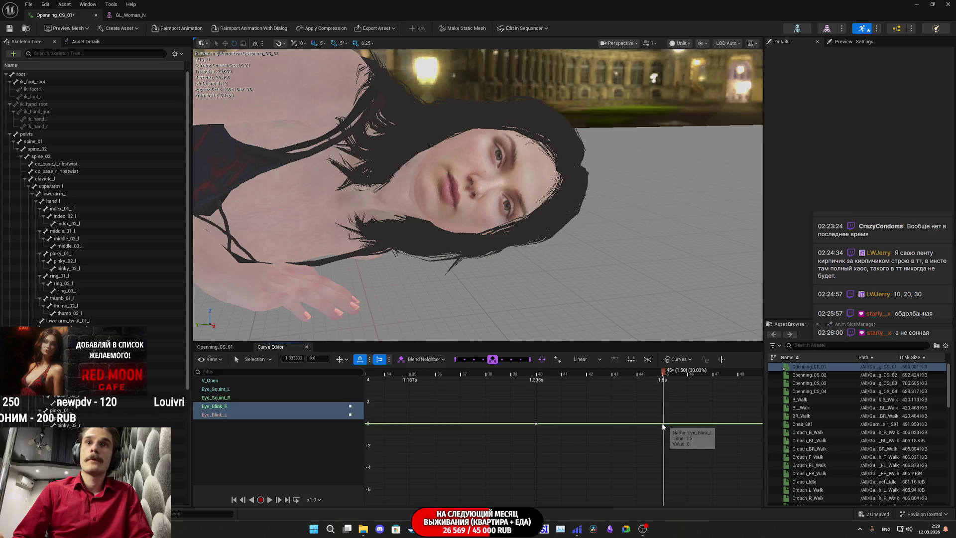
key("f")
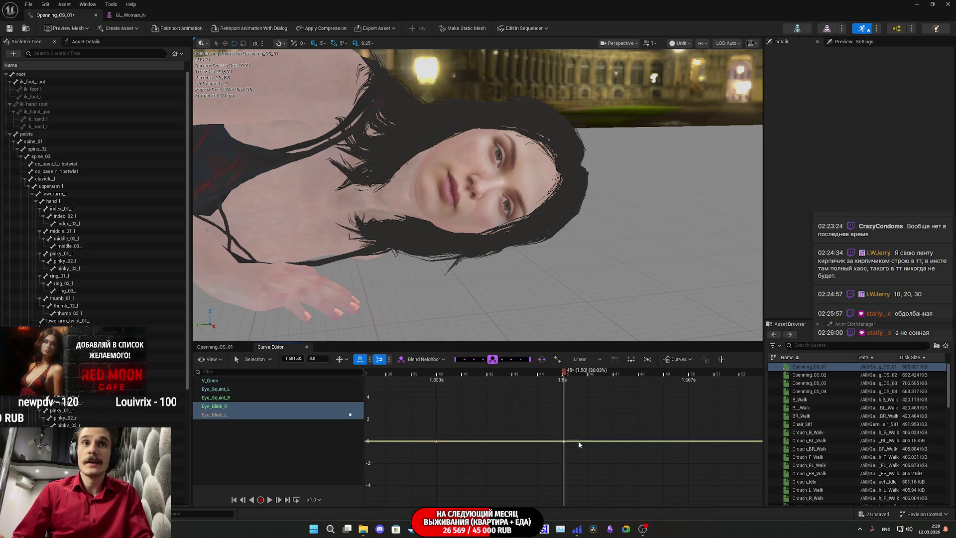
Inspect the Eye_Blink_R, Eye_Blink_L and Eye_Squint_R curves and their keys
left_click(252, 406)
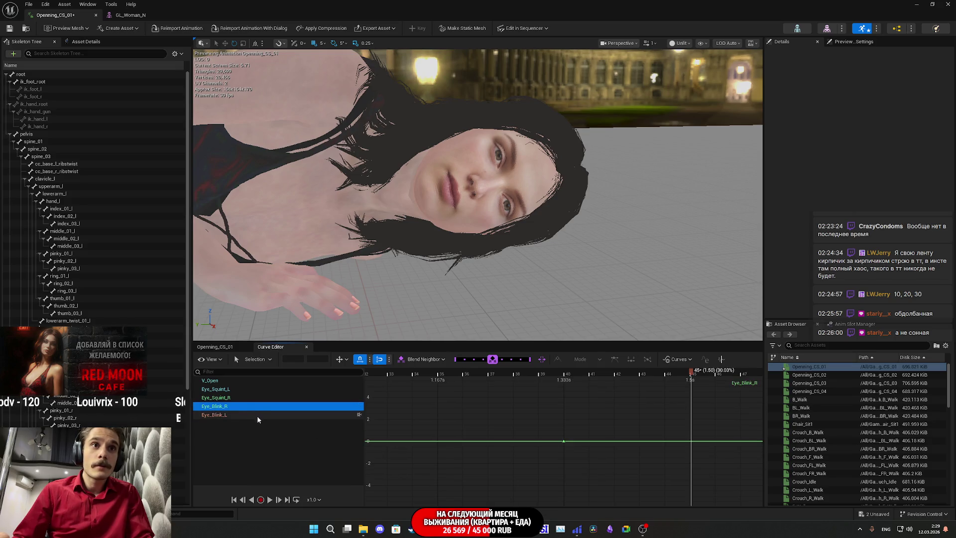
left_click(258, 417)
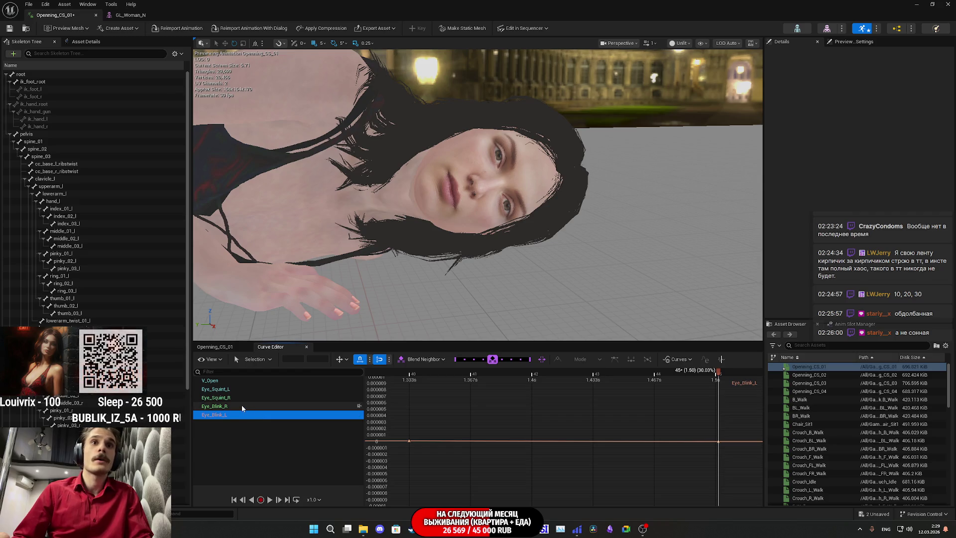
left_click(242, 407)
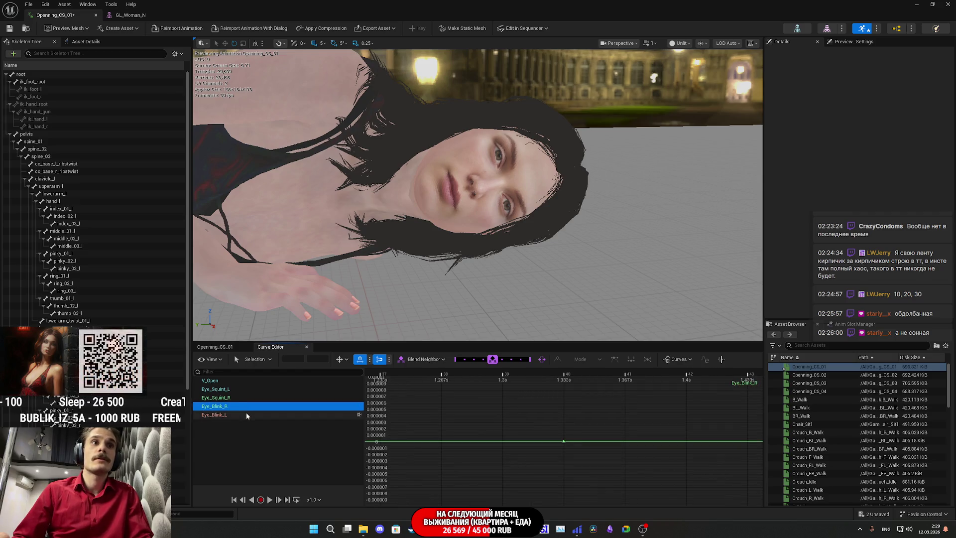
left_click(246, 413)
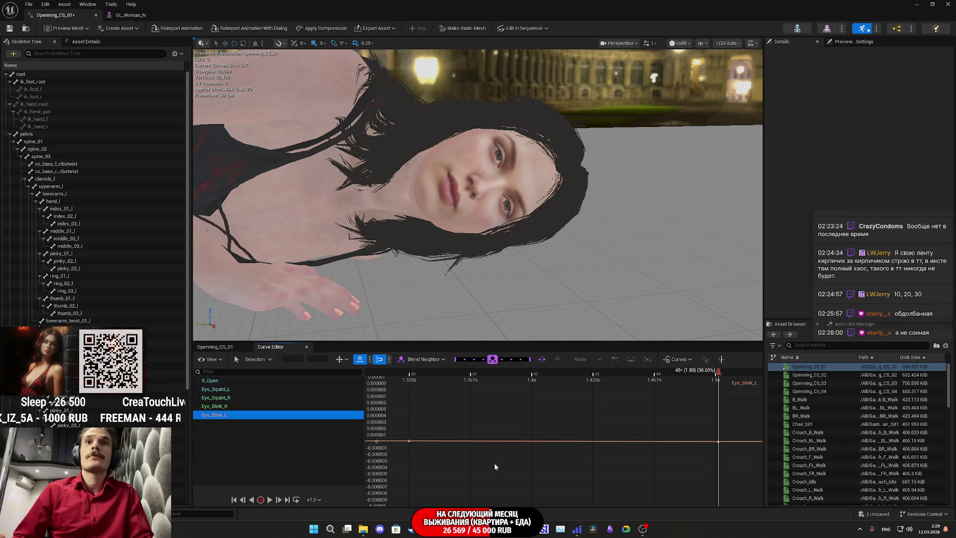
left_click(219, 406)
left_click(222, 397)
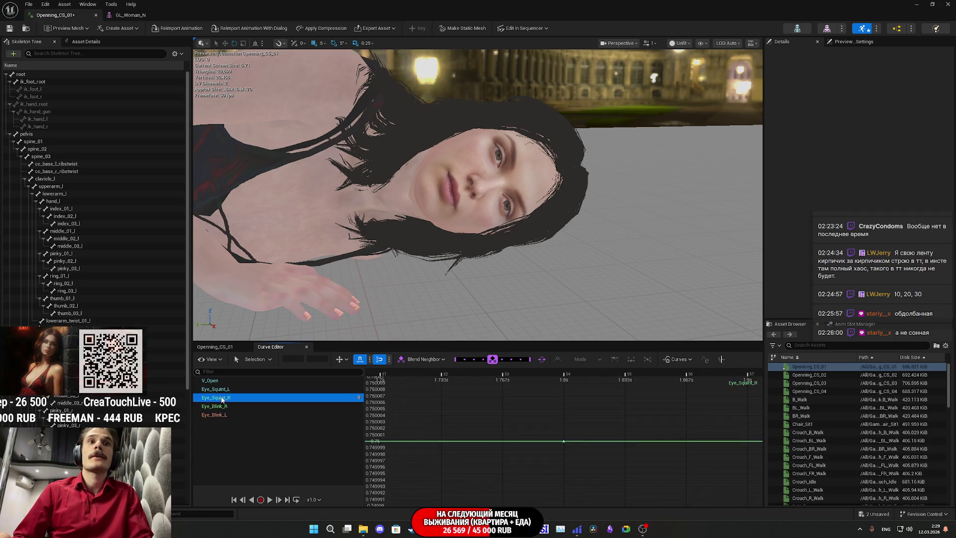
left_click(564, 441)
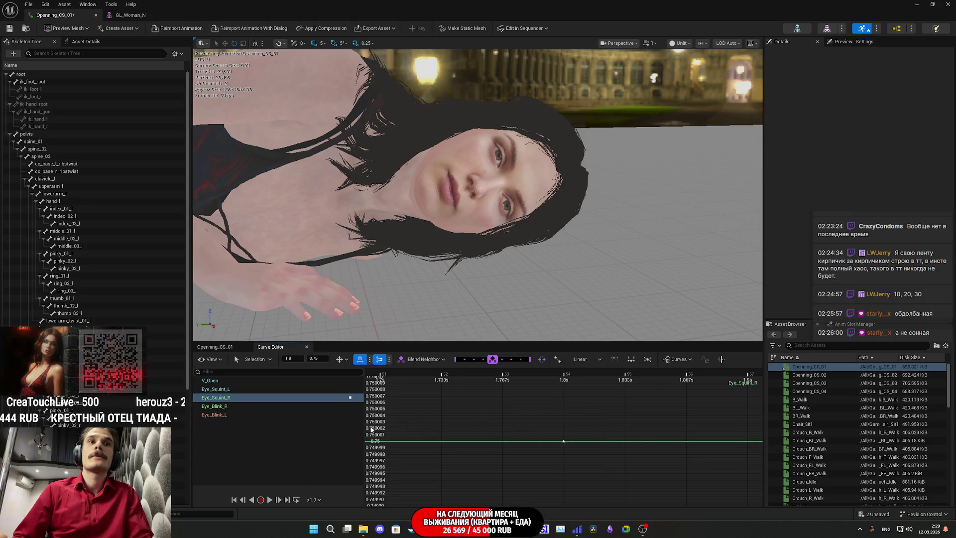
left_click(228, 415)
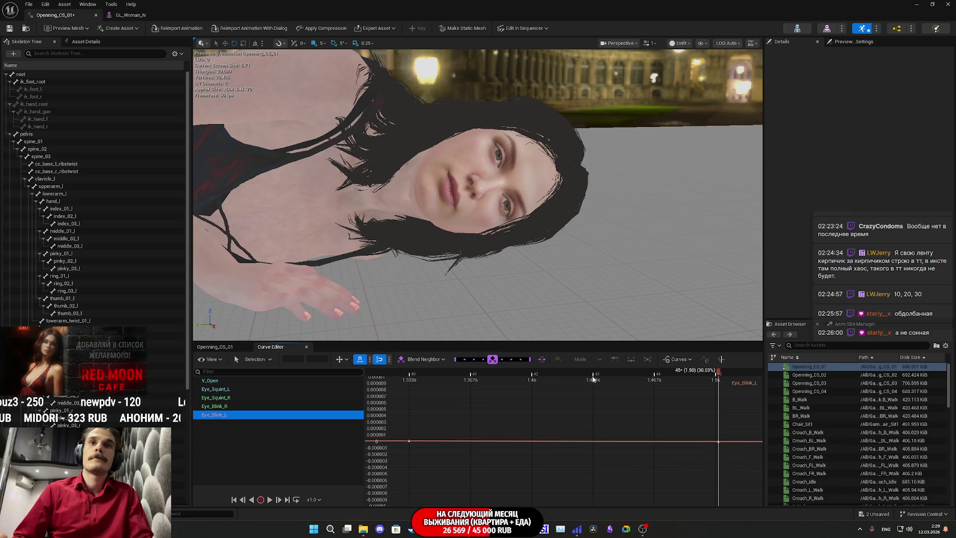
Add a key on Eye_Blink_L at 1.4s with a value of 1
left_click(532, 441)
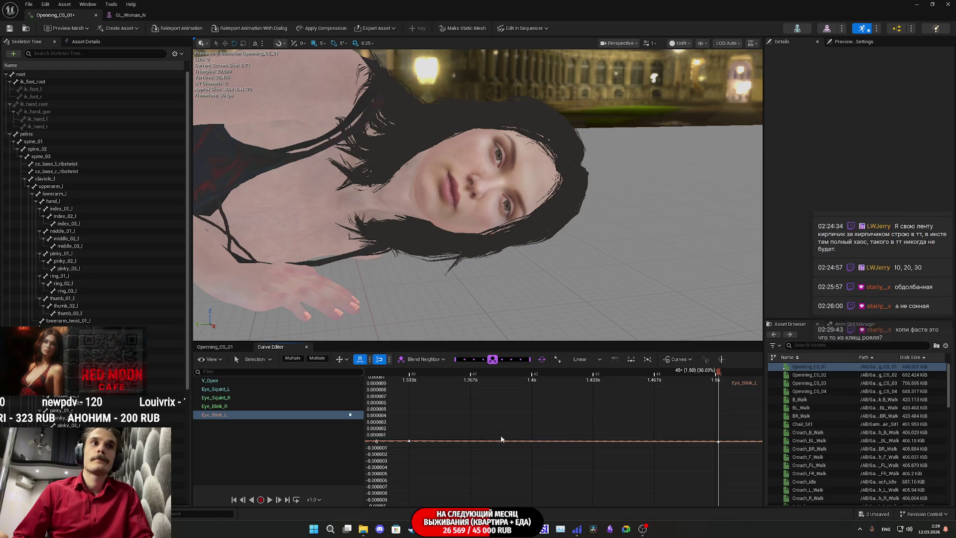
mouse_move(532, 441)
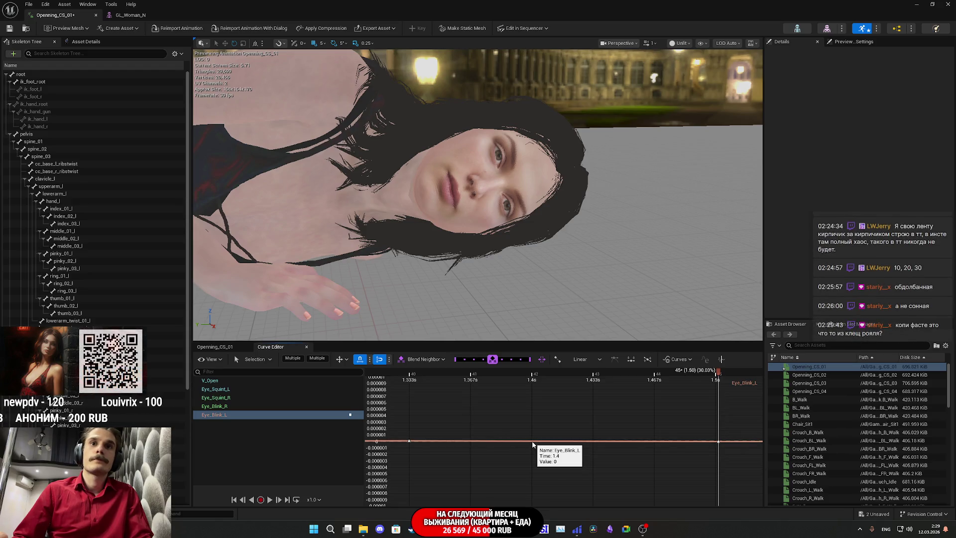
right_click(531, 441)
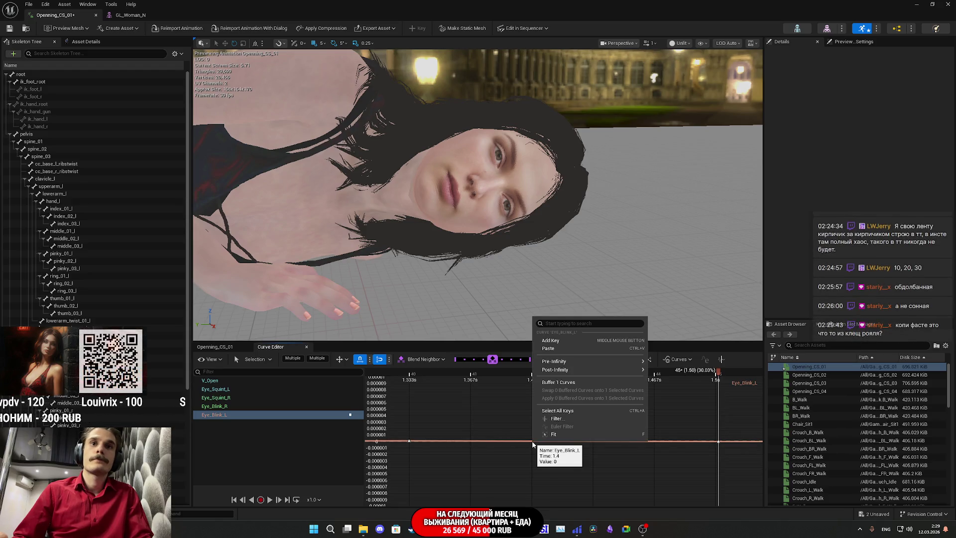
left_click(560, 342)
left_click_drag(589, 444, 556, 441)
left_click(318, 361)
type("1")
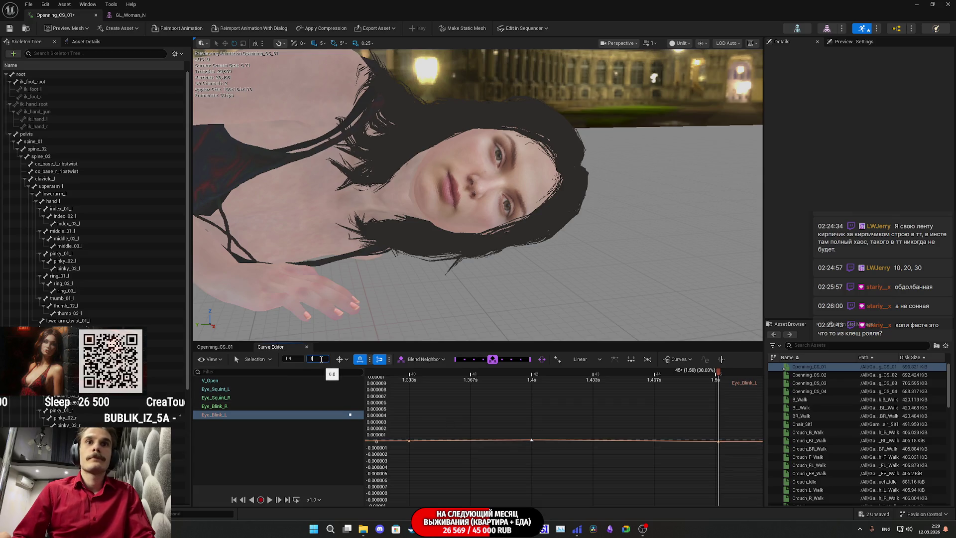
type(".6")
key("Return")
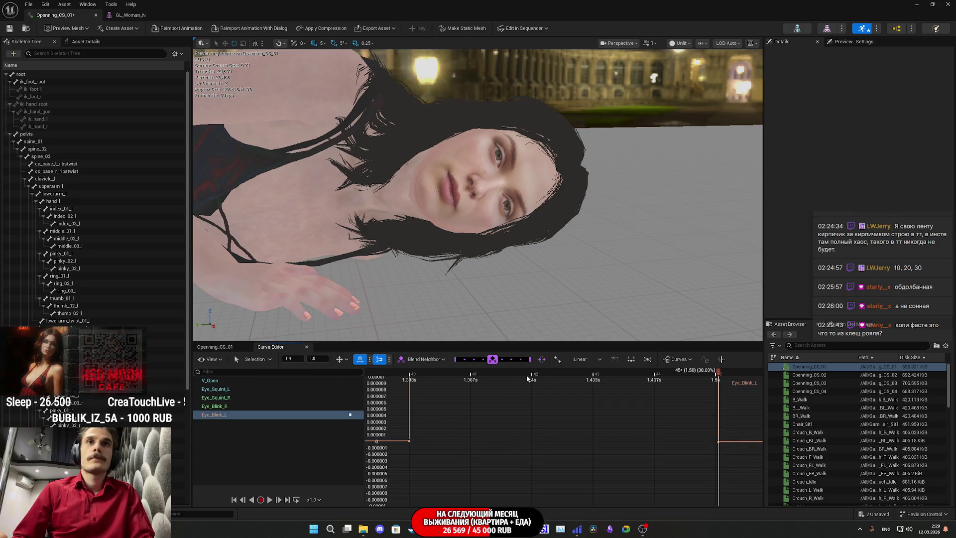
Preview the blink by playing and scrubbing the playhead to 1.40s
left_click(529, 380)
key("space")
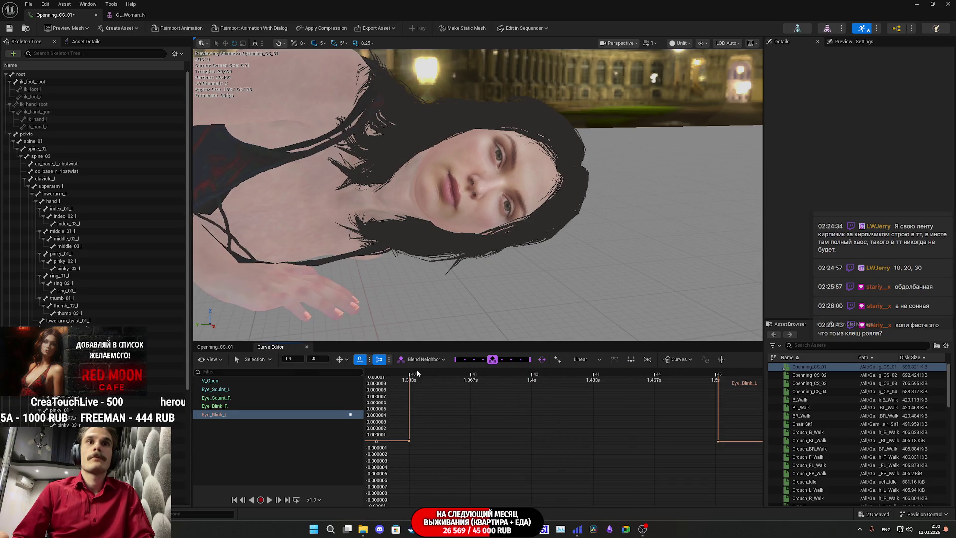
left_click(412, 376)
left_click(423, 376)
left_click_drag(442, 371, 532, 388)
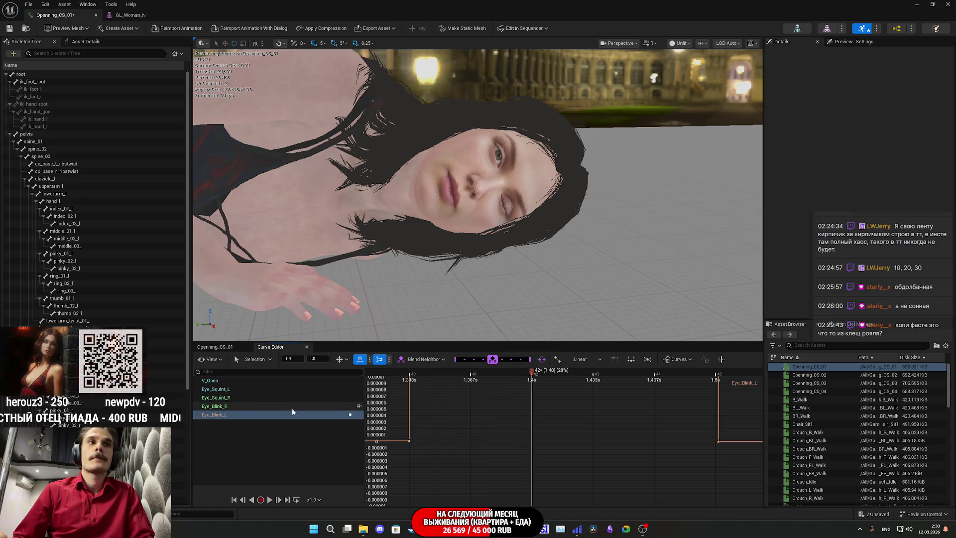
Move the Eye_Blink_R key to 1.4s and set its value to 0
left_click(260, 407)
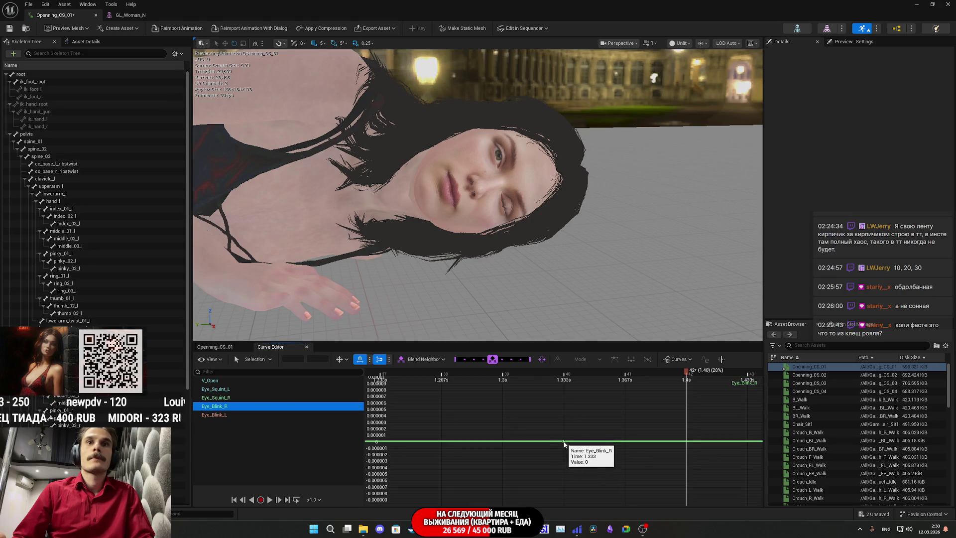
left_click_drag(625, 443, 694, 441)
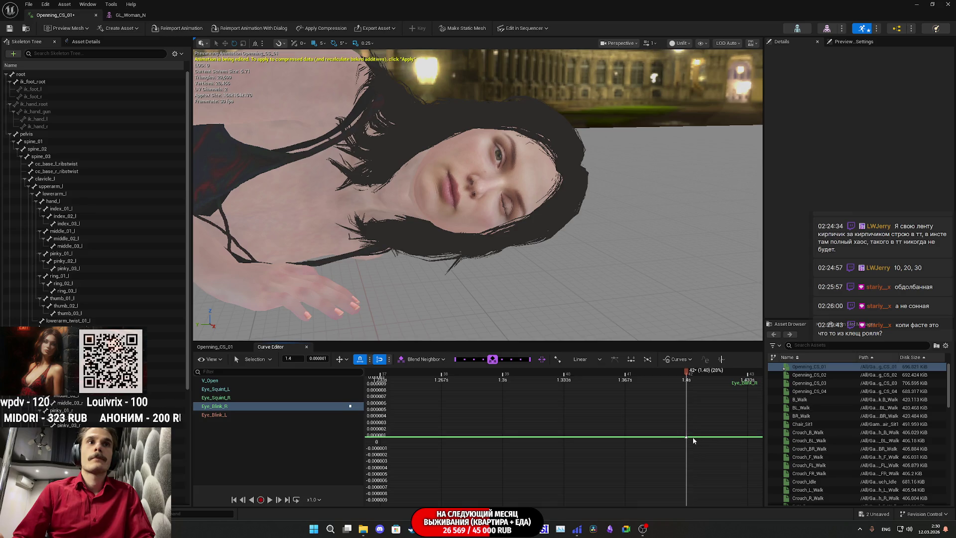
type("0")
key("Return")
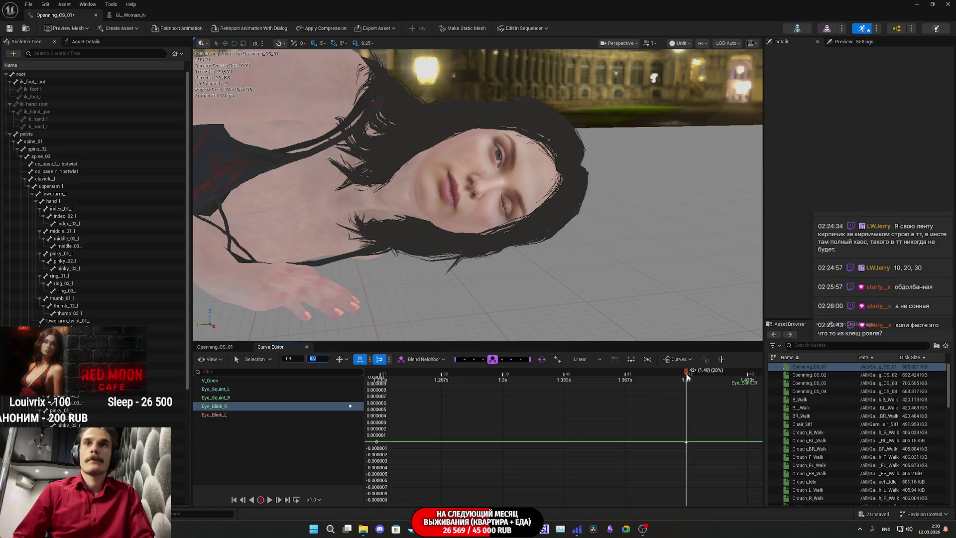
Show Eye_Blink_L and Eye_Blink_R together and select their keys at 1.4s and 1.5s
left_click(222, 415)
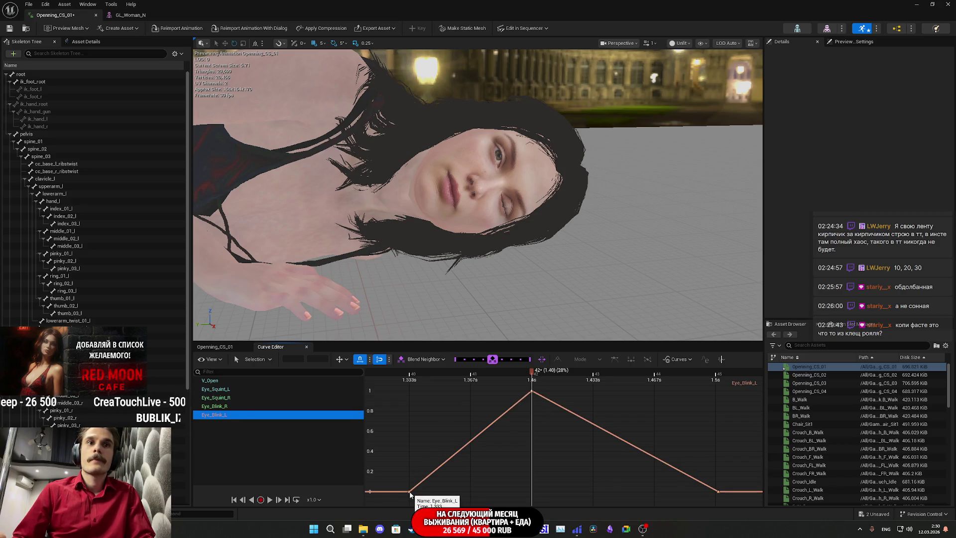
left_click(269, 406, "ctrl")
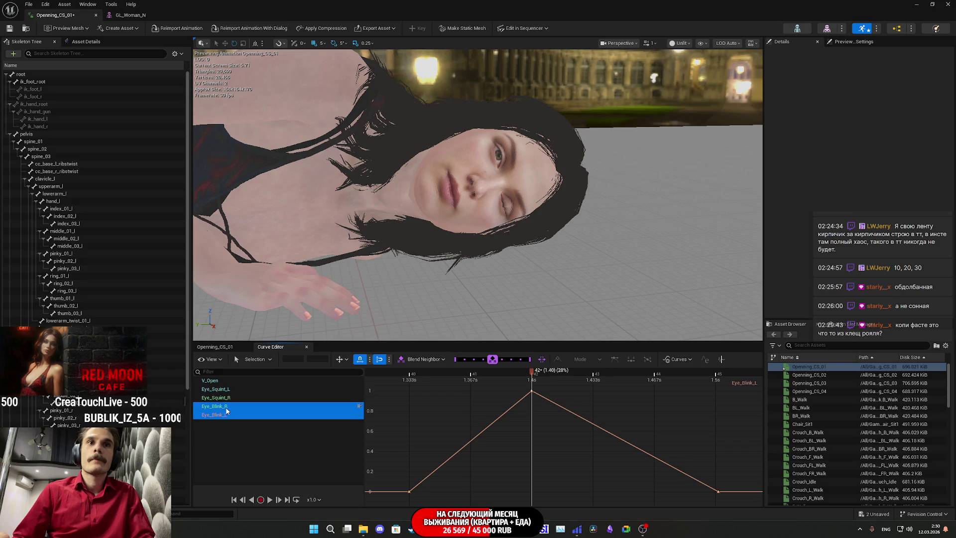
left_click(532, 491)
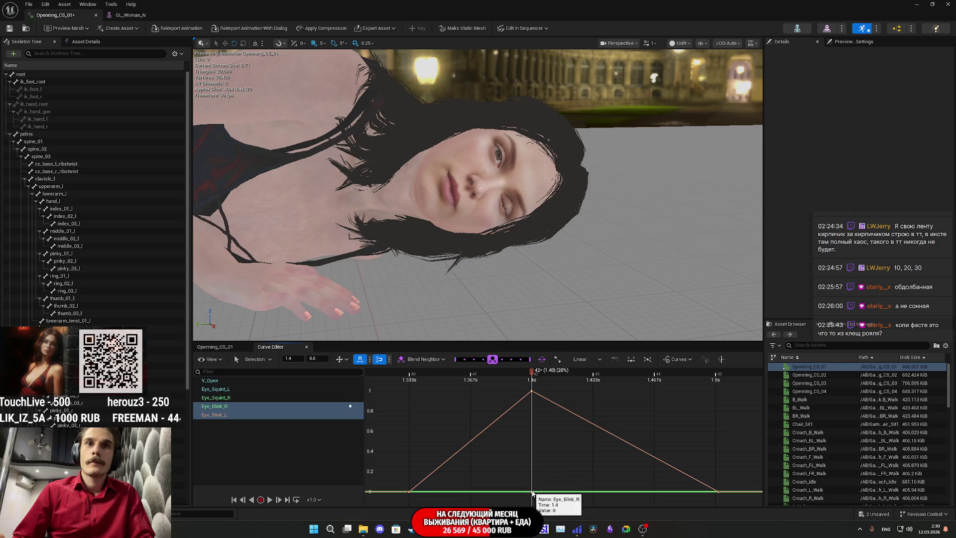
left_click(717, 492)
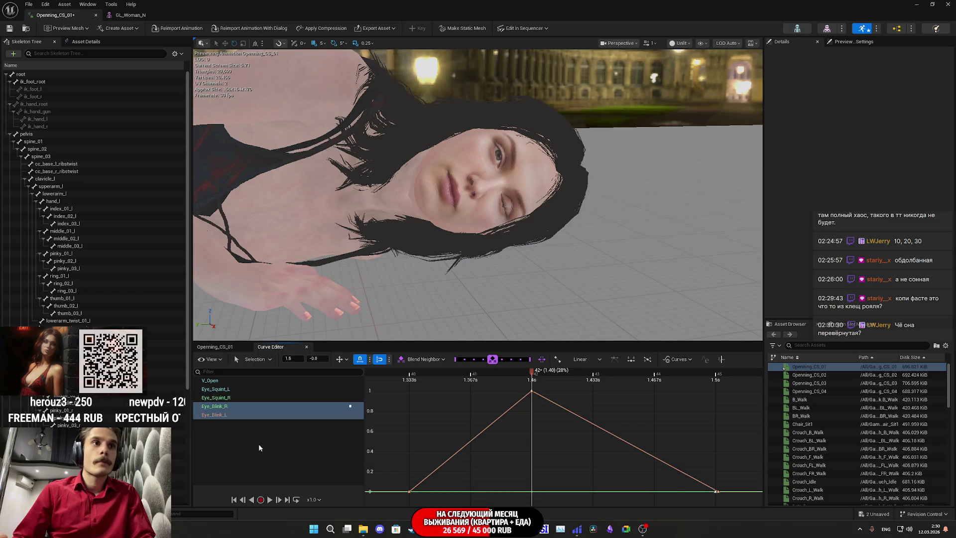
left_click(716, 492)
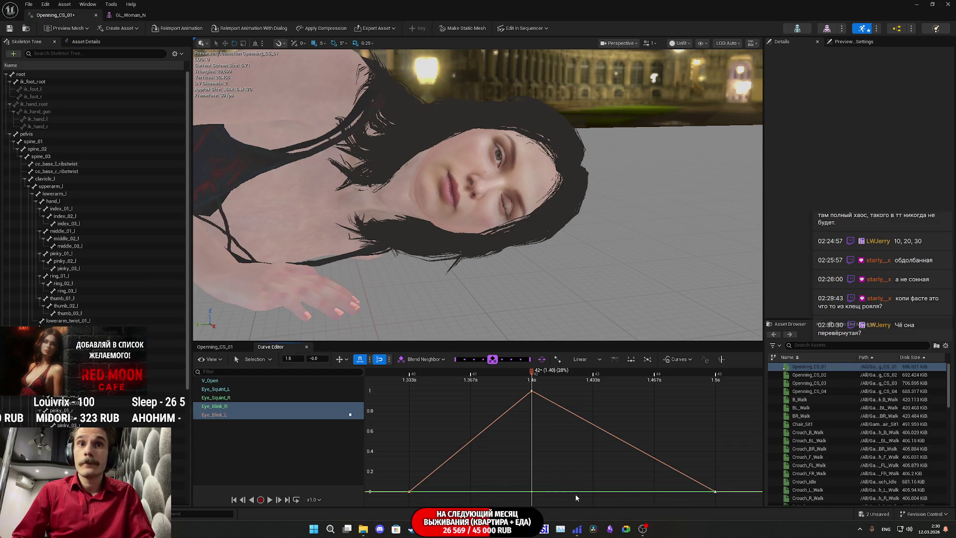
Add an Eye_Blink_R key at 1.4s raised toward 1, plus a zero key at 1.333s
right_click(535, 494)
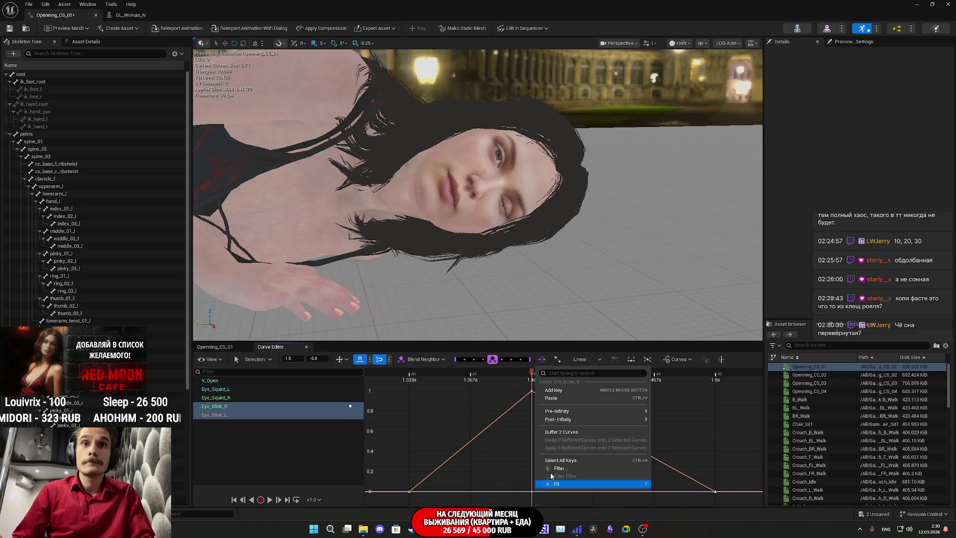
left_click(560, 396)
left_click_drag(534, 493, 533, 391)
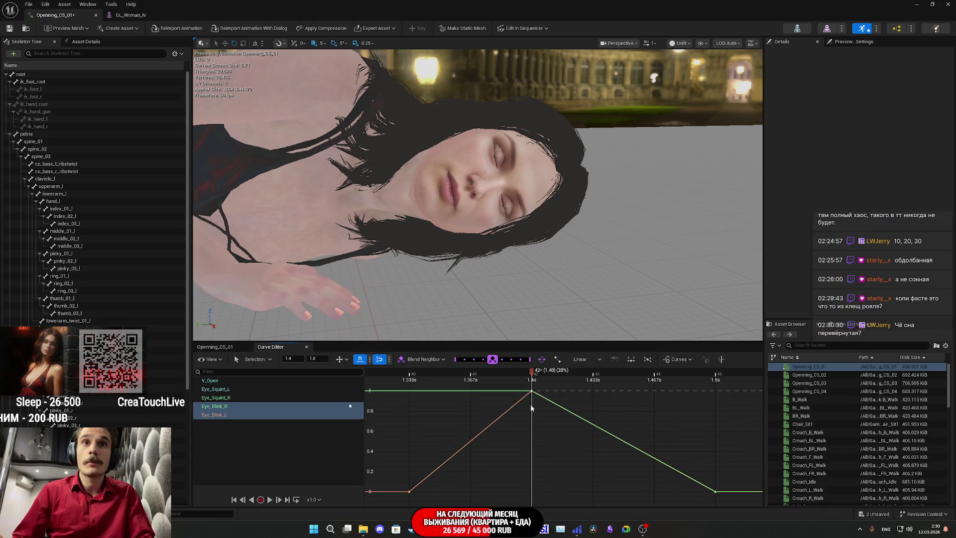
right_click(409, 393)
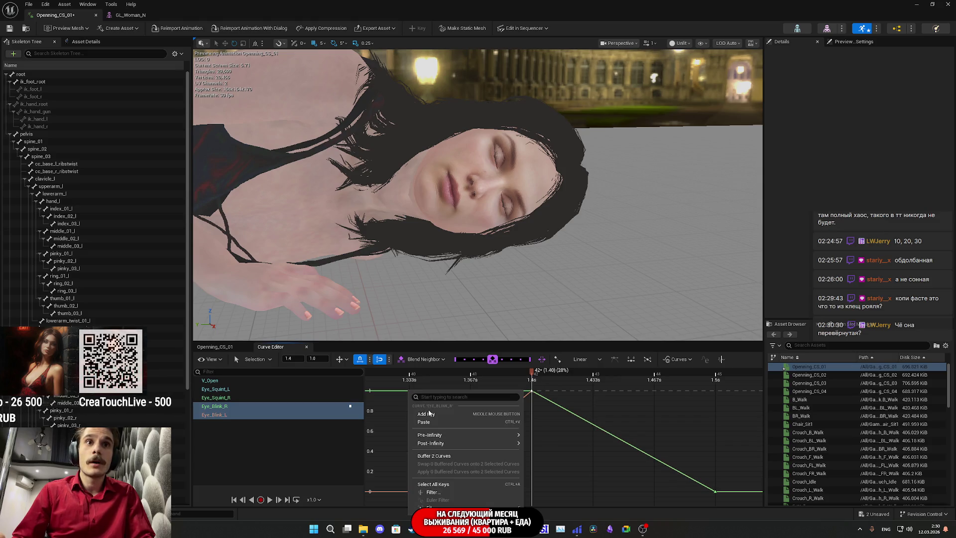
left_click(433, 415)
left_click_drag(409, 390, 408, 419)
left_click_drag(414, 491, 413, 491)
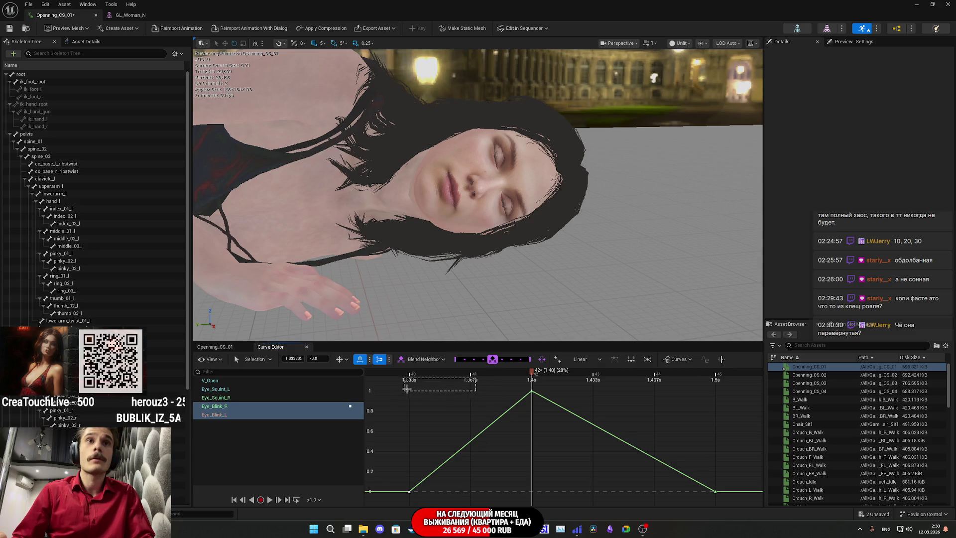
right_click(533, 393)
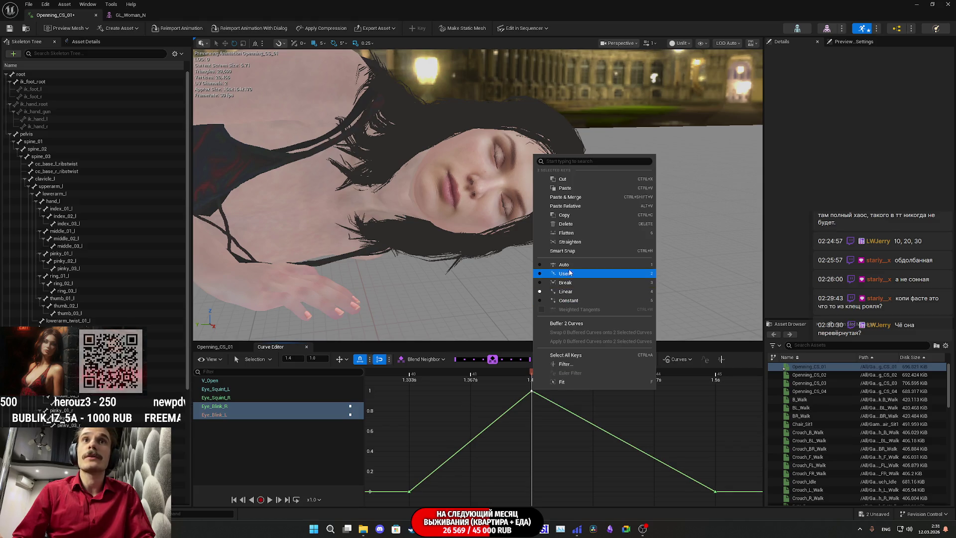
Dismiss the key menu, play the blink from just before it, and return to the Openning_CS_01 timeline
left_click(542, 438)
left_click(421, 373)
key("space")
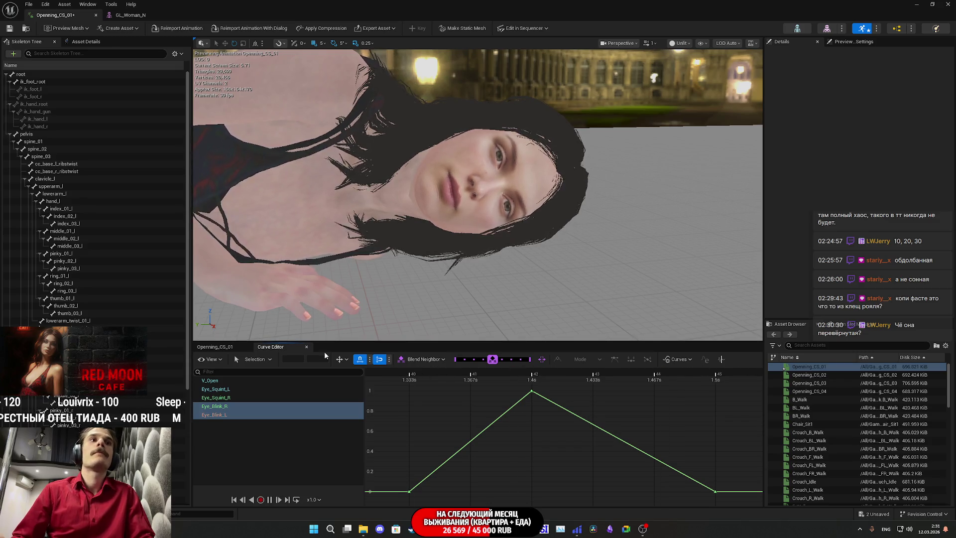
left_click(211, 346)
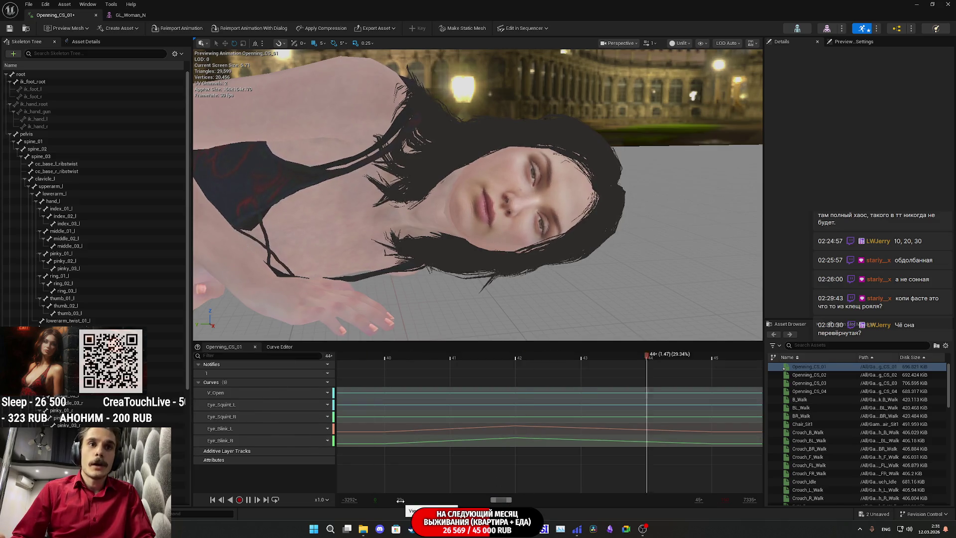
Extend the timeline view to 150 frames, orbit during playback, save the animation, and check GL_Woman_N
scroll(728, 493, "down", 5)
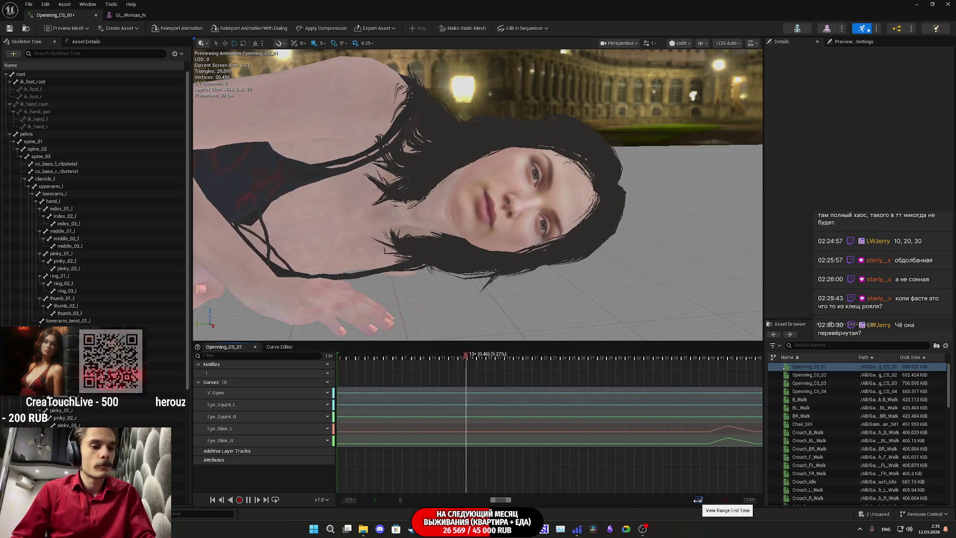
key("Return")
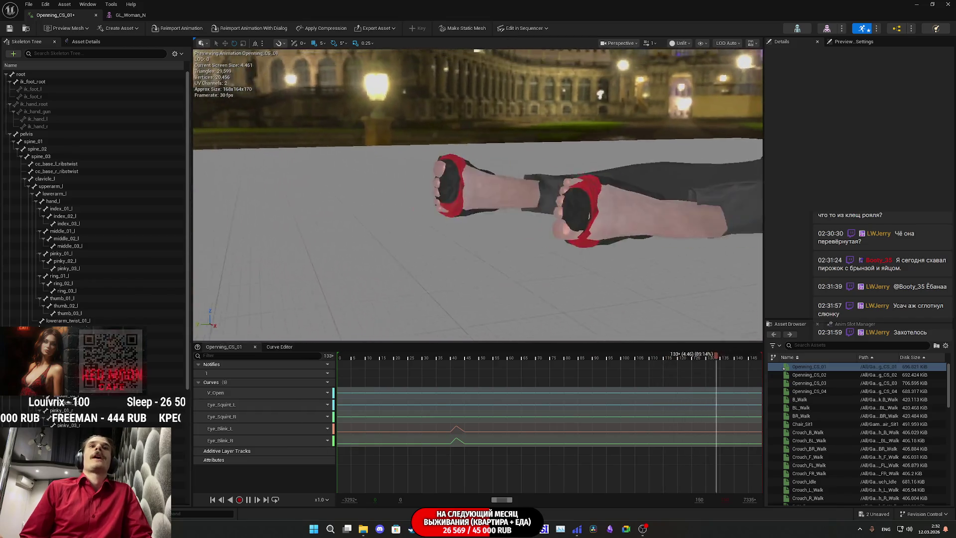
left_click_drag(452, 299, 438, 298)
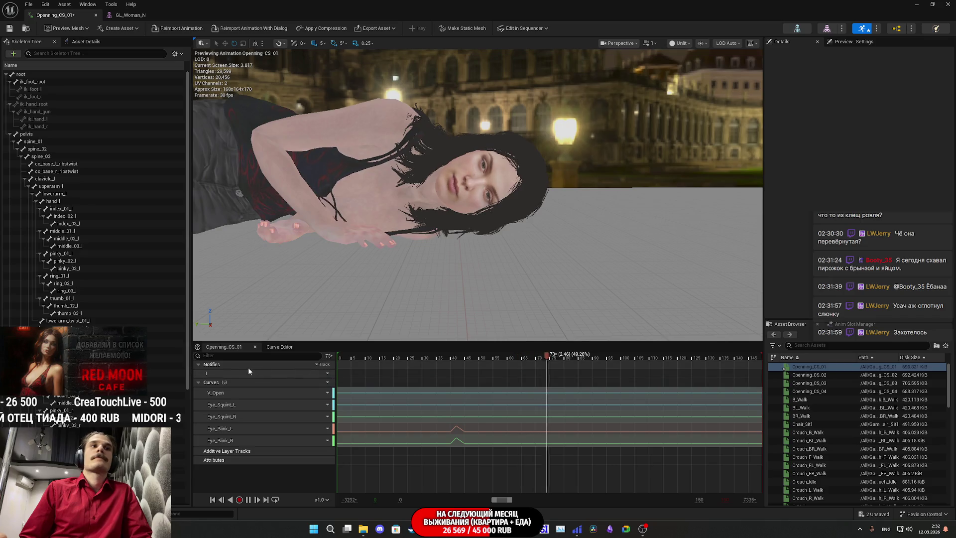
key("ctrl+s")
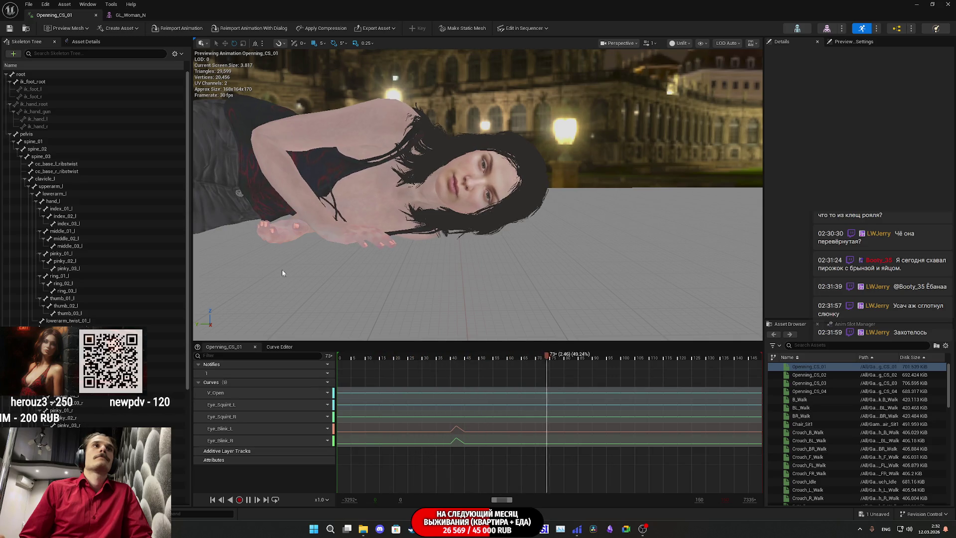
left_click(125, 16)
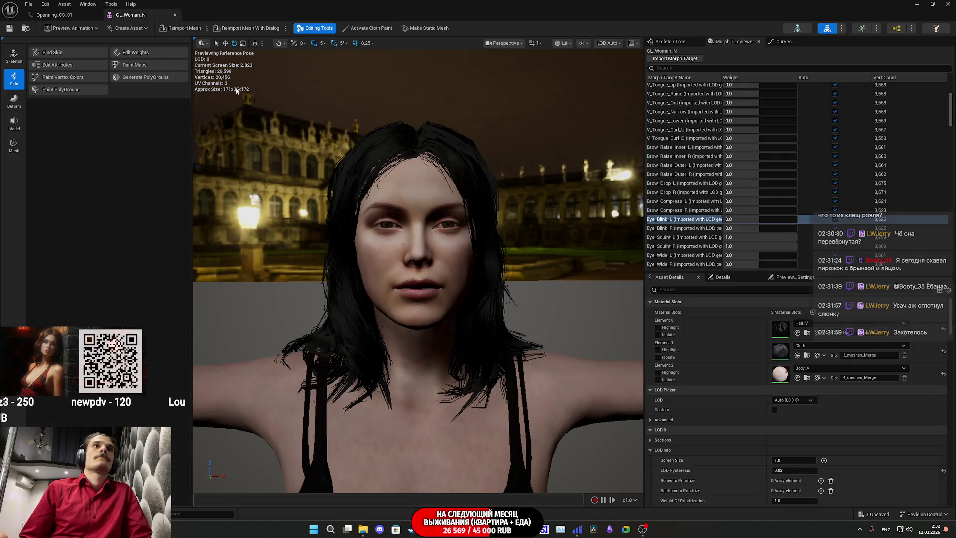
Back in Openning_CS_01, select Eye_Squint_L and Eye_Squint_R and graph them in the Curve Editor
left_click(76, 15)
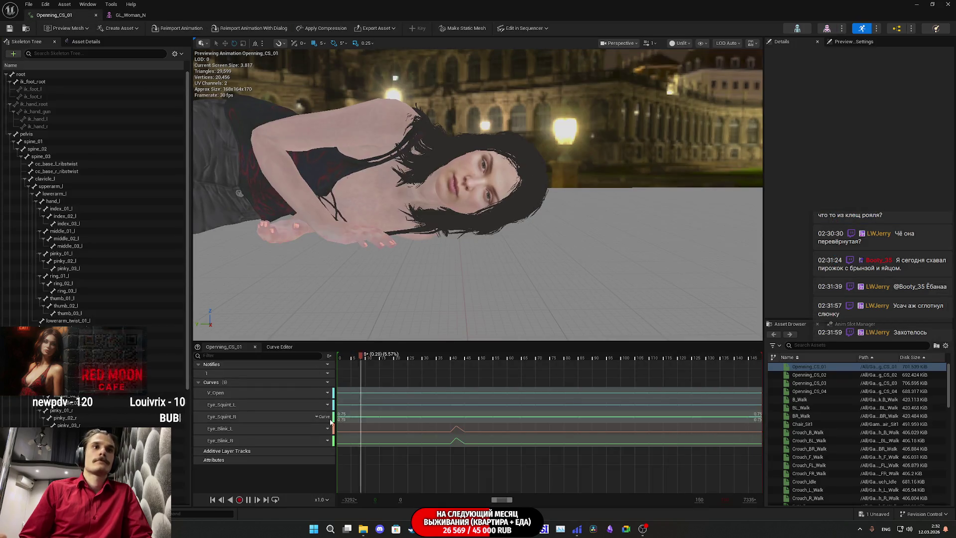
left_click(251, 416)
left_click(246, 407, "ctrl")
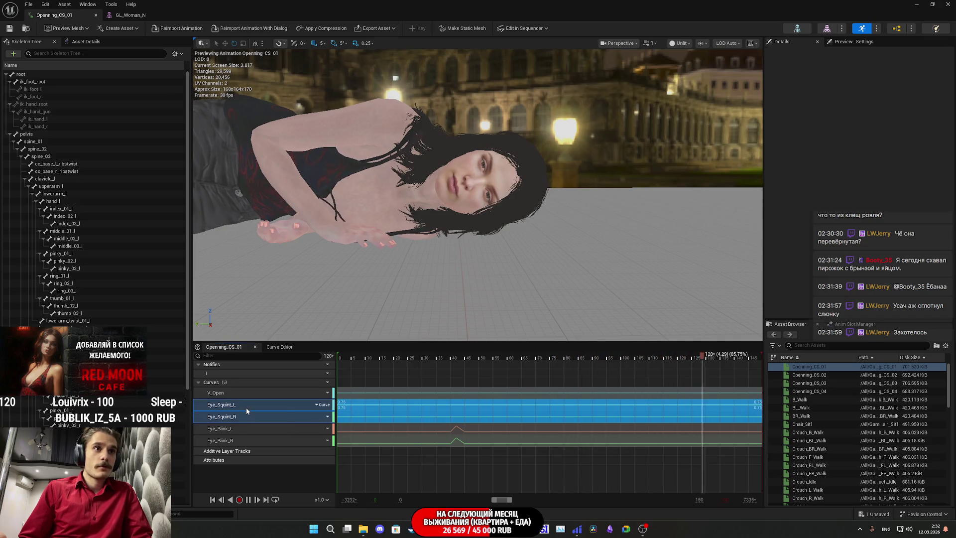
right_click(247, 407)
left_click(288, 348)
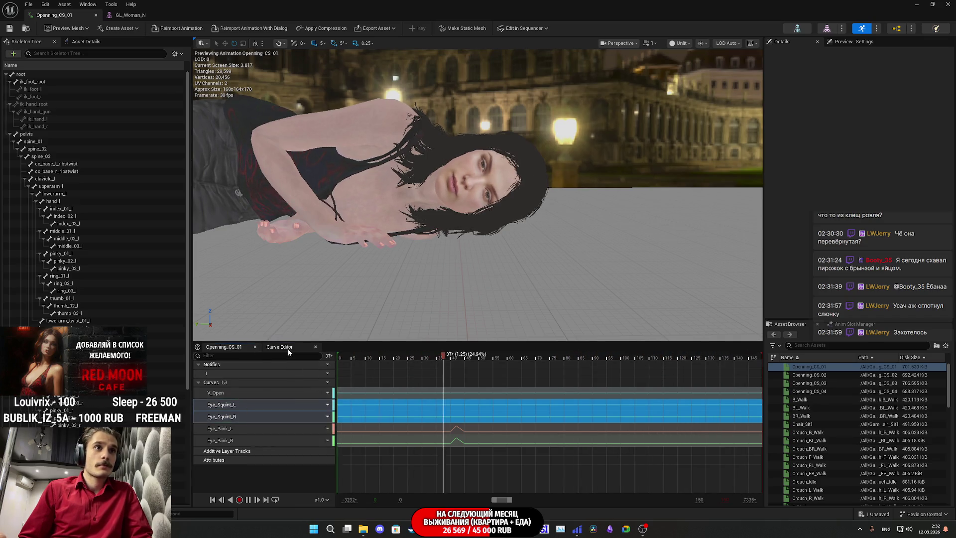
left_click(288, 349)
left_click(298, 389)
left_click(299, 398, "shift")
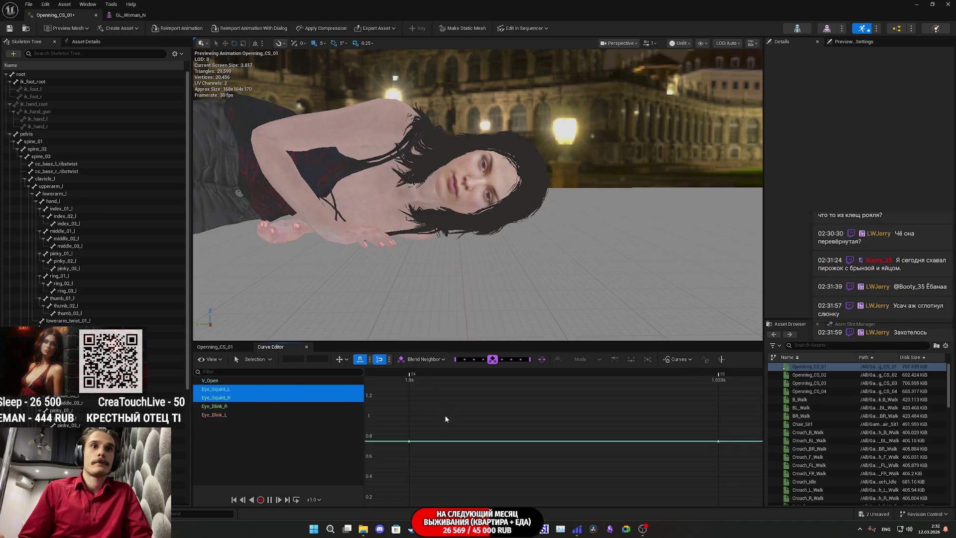
Compare the Eye_Squint curves and lower the squint key at 1.833 seconds
scroll(415, 451, "down", 3)
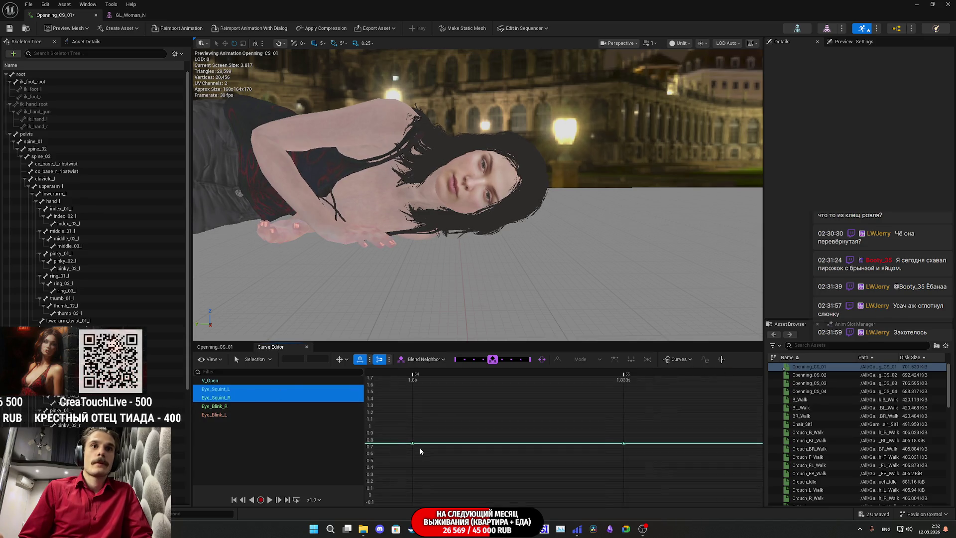
scroll(419, 447, "up", 1)
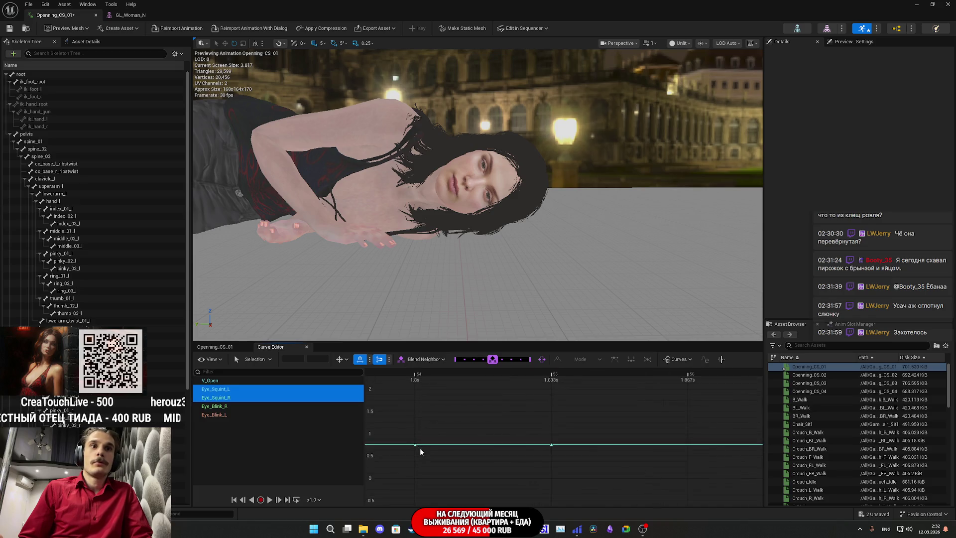
left_click(219, 389)
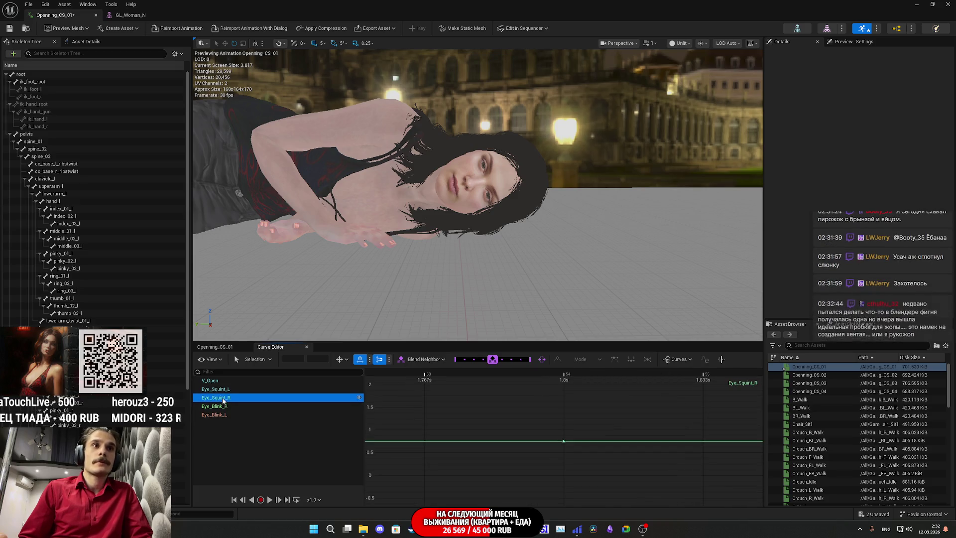
left_click(232, 398, "ctrl")
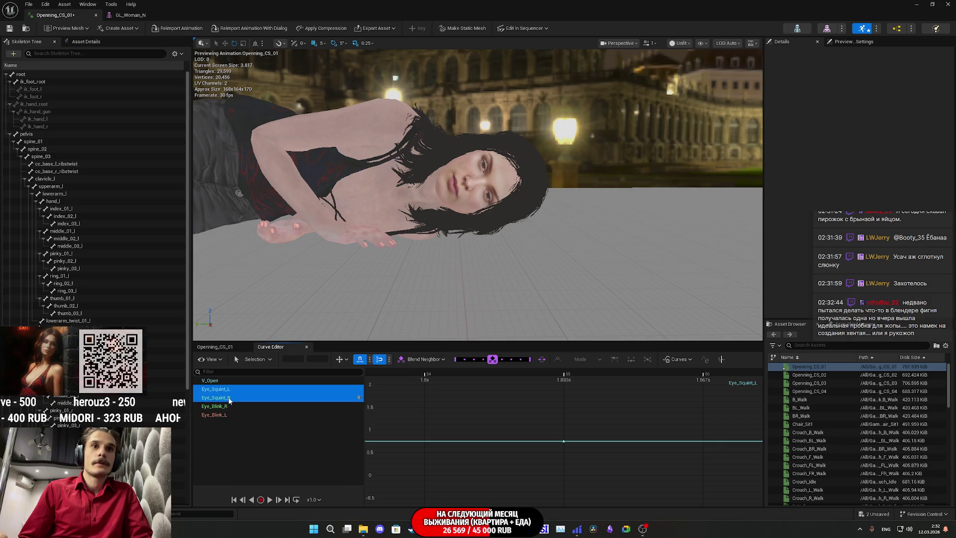
left_click(247, 397)
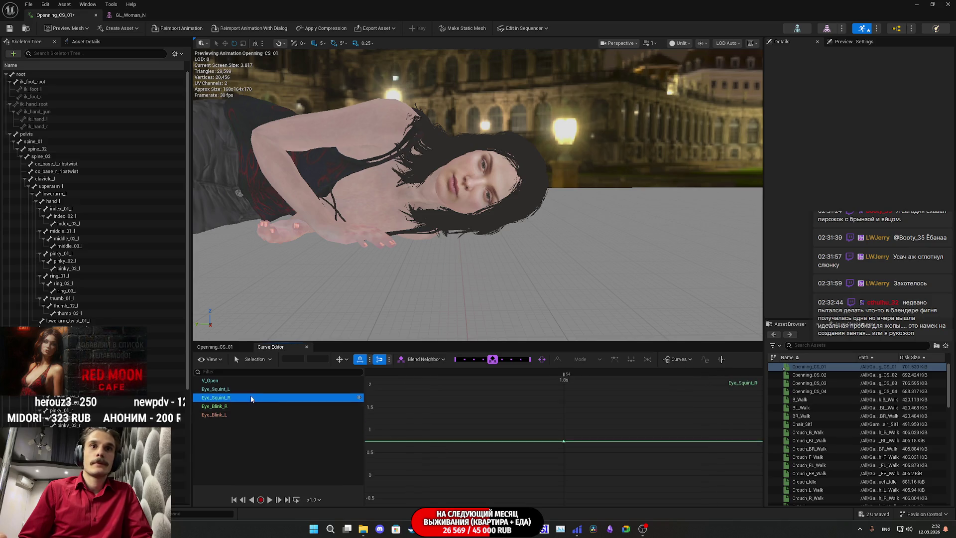
left_click(246, 390)
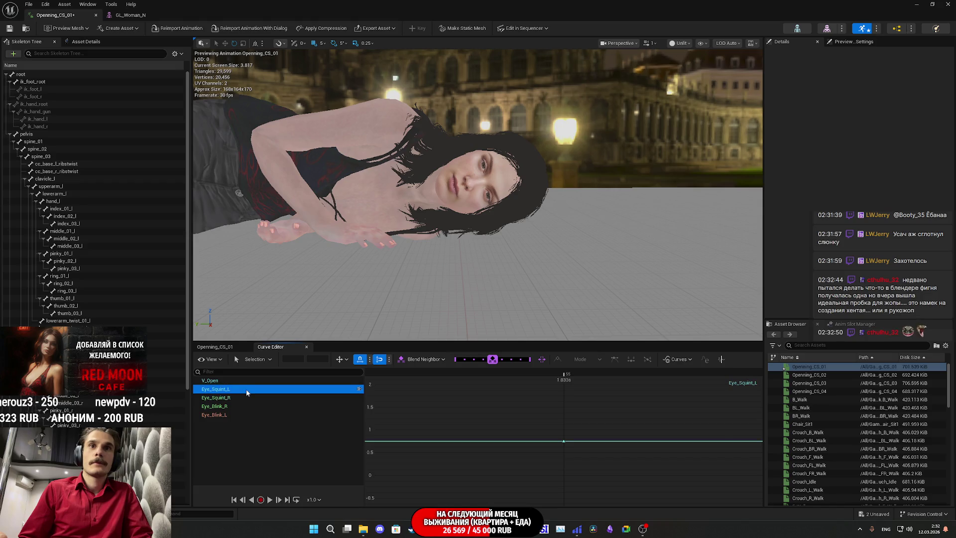
left_click(242, 397)
left_click(229, 391, "ctrl")
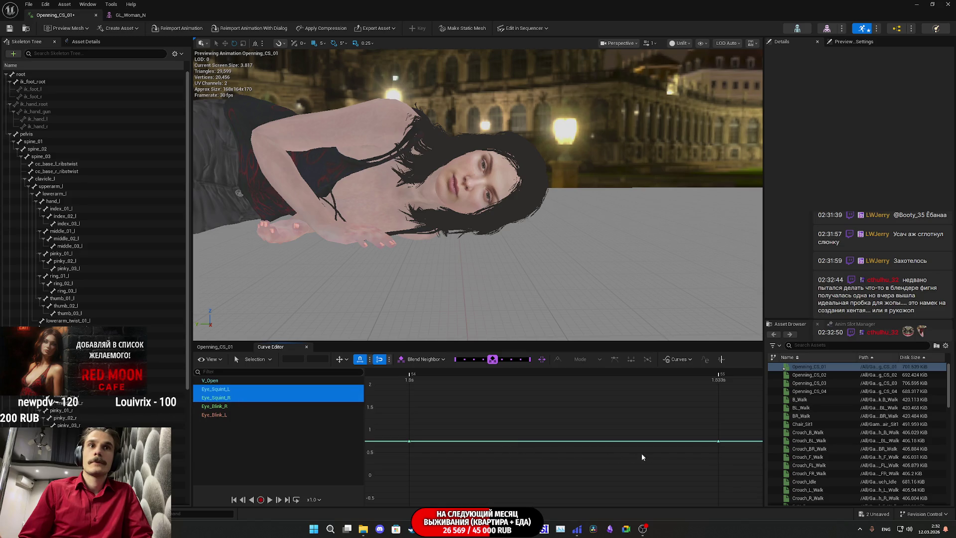
left_click(718, 442)
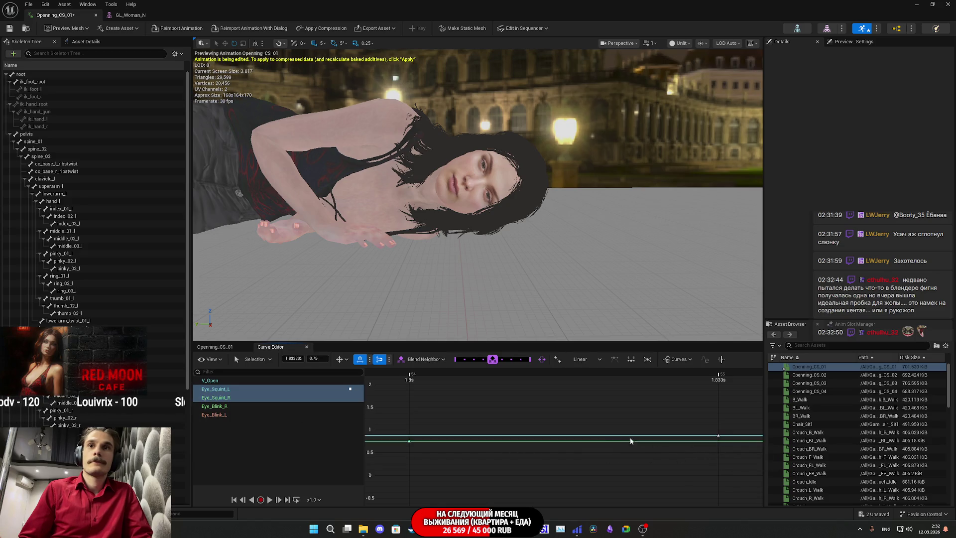
left_click_drag(426, 434, 443, 445)
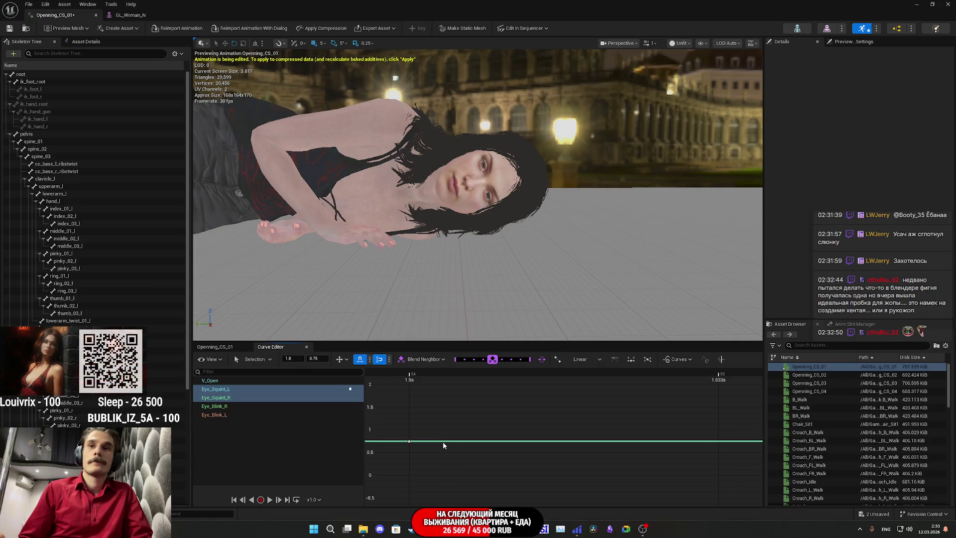
Marquee-select the squint keys and frame the whole curve range
left_click(272, 397)
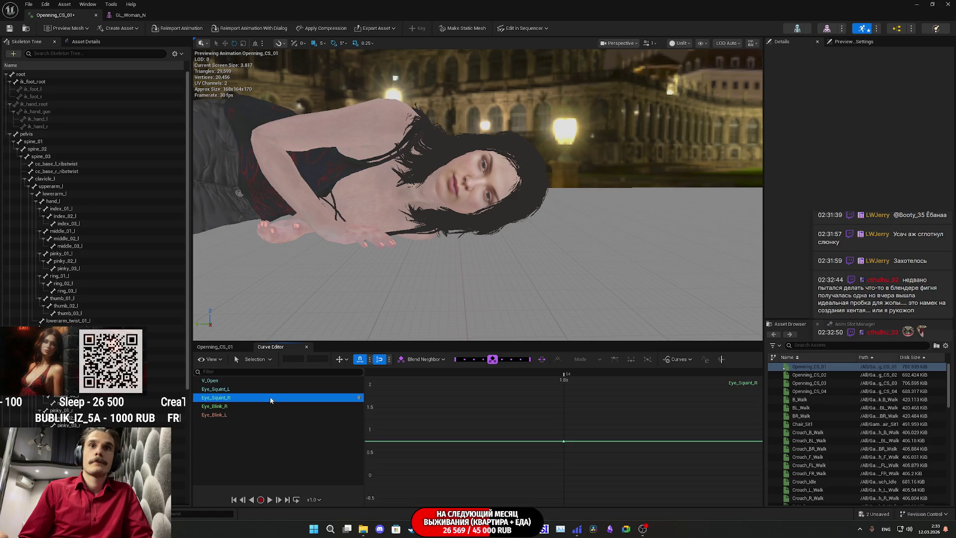
left_click(264, 390)
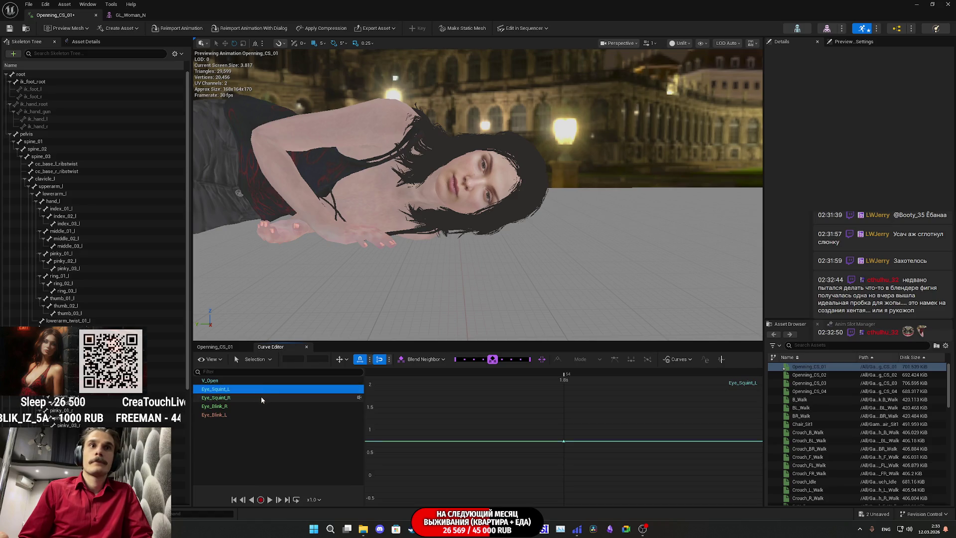
left_click(260, 396, "ctrl")
left_click_drag(593, 459, 547, 429)
scroll(547, 432, "down", 3)
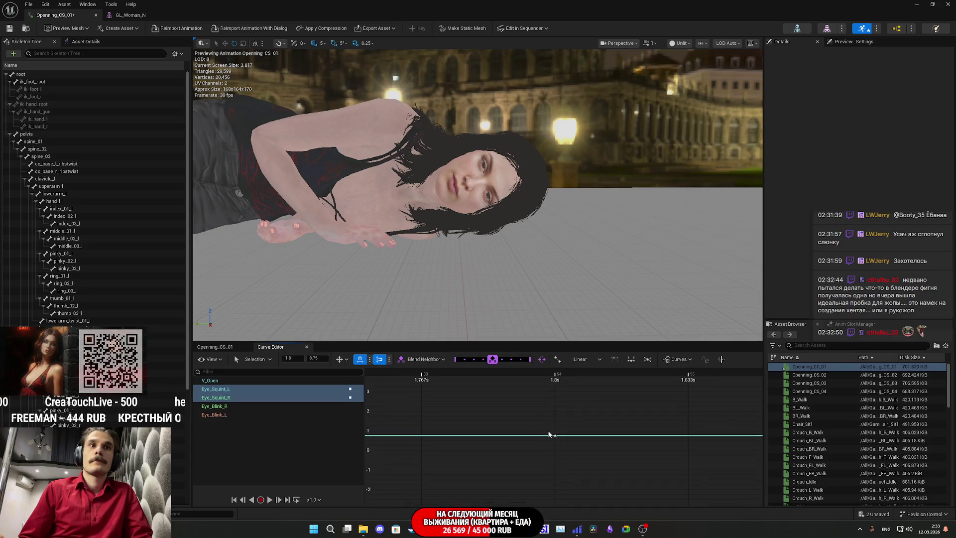
key("f")
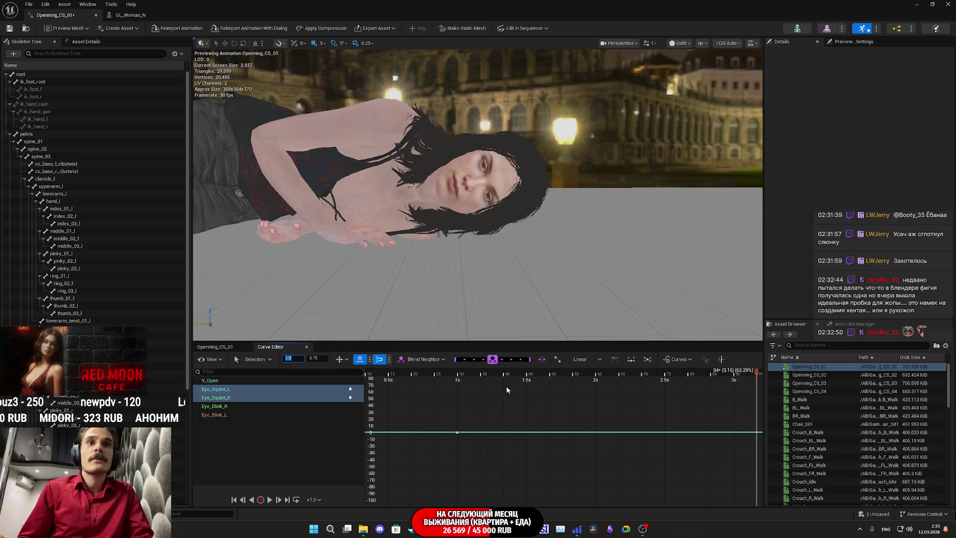
Add a squint key near 2.93s and move keys to 3.37s and 4.733s
left_click(297, 397)
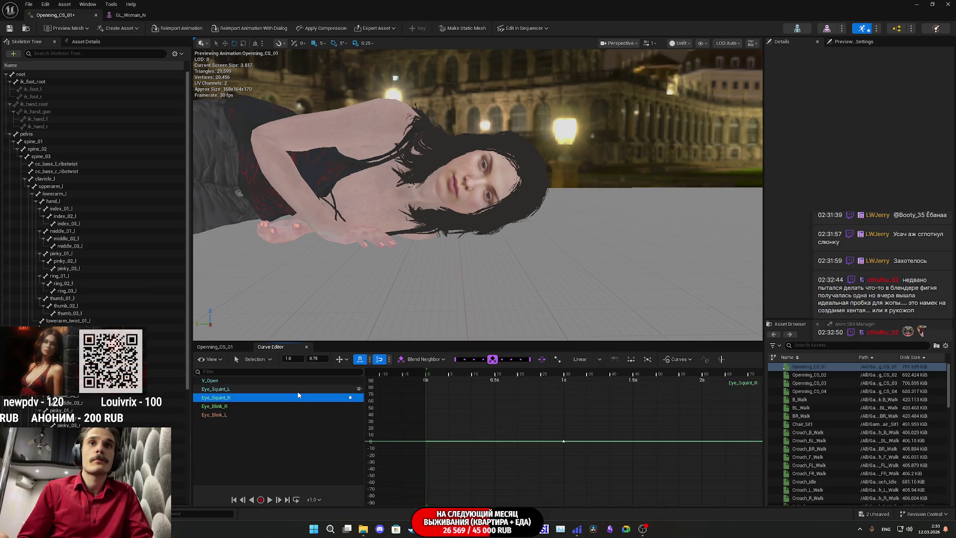
left_click(297, 390)
left_click(299, 399, "shift")
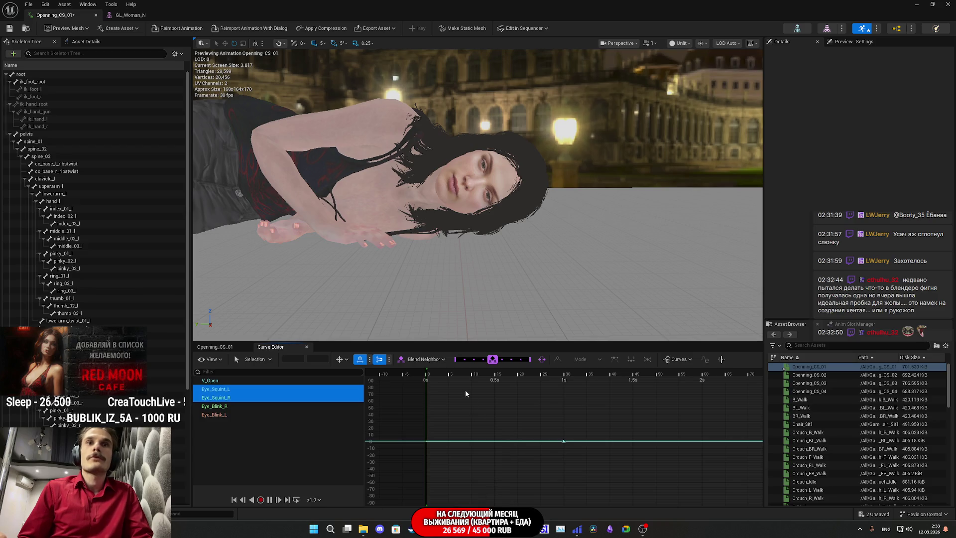
left_click(462, 372)
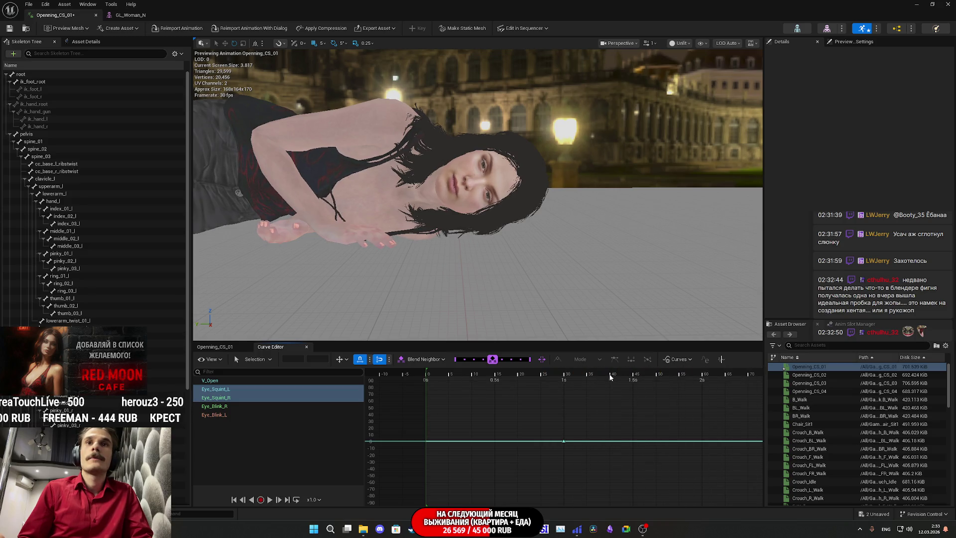
scroll(593, 452, "down", 3)
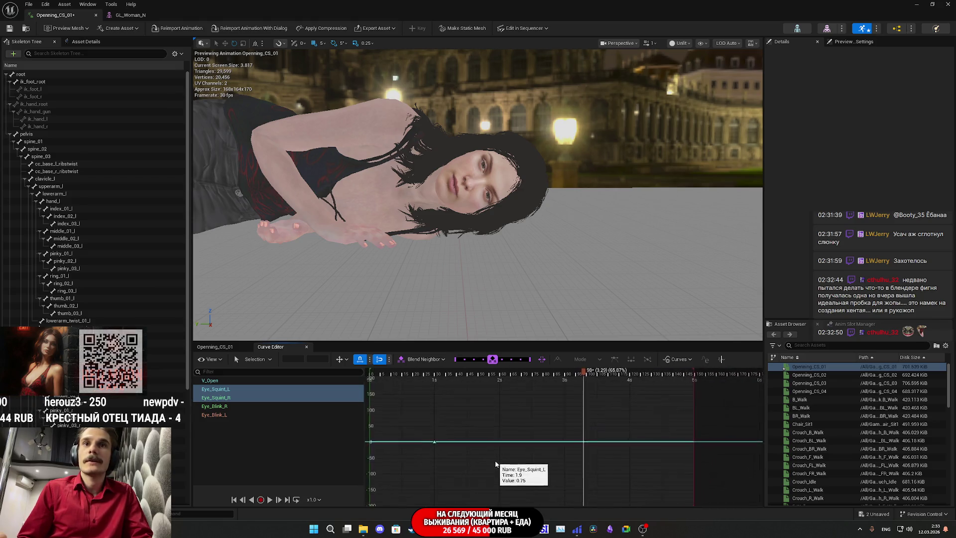
left_click_drag(488, 451, 536, 463)
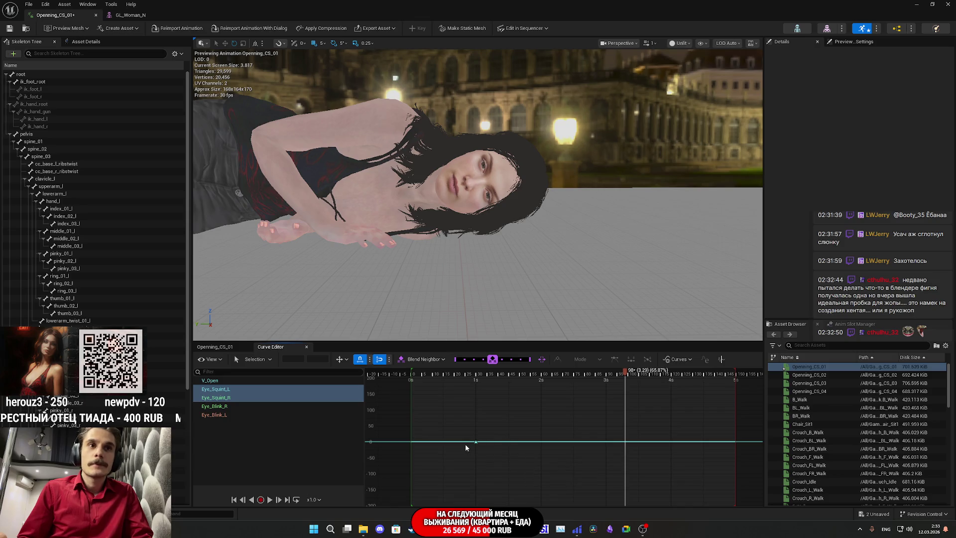
left_click_drag(488, 450, 469, 437)
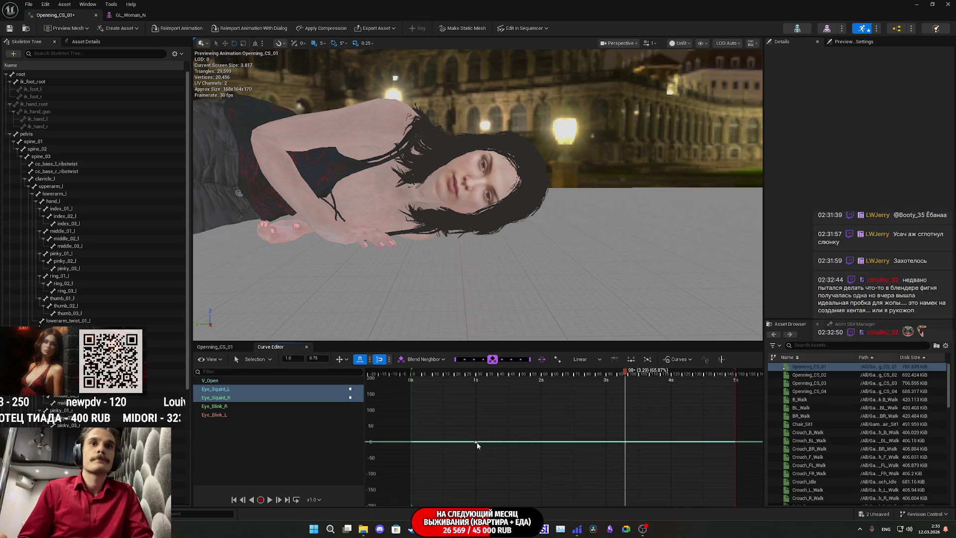
middle_click(603, 445)
mouse_move(648, 442)
left_mouse_down()
mouse_move(629, 442)
mouse_move(671, 442)
left_mouse_up()
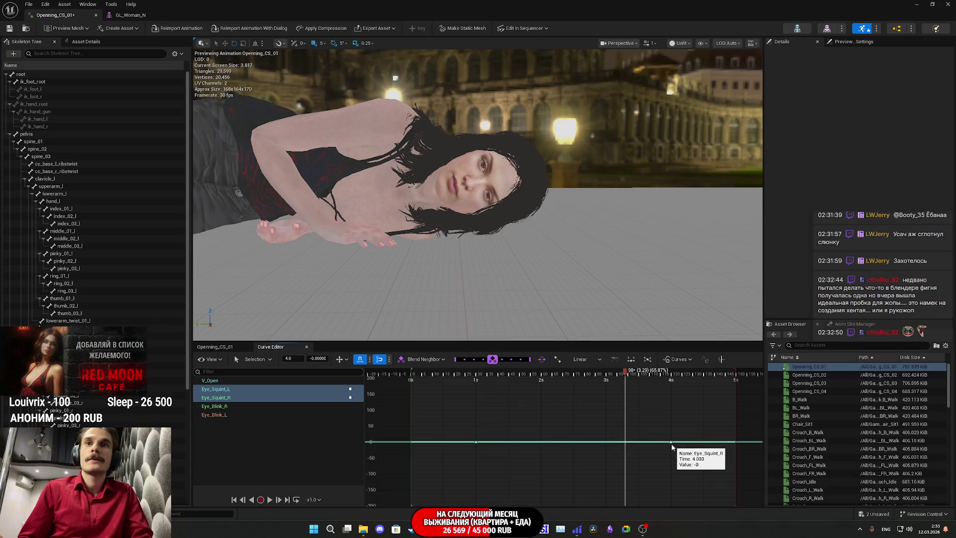
left_click(713, 445)
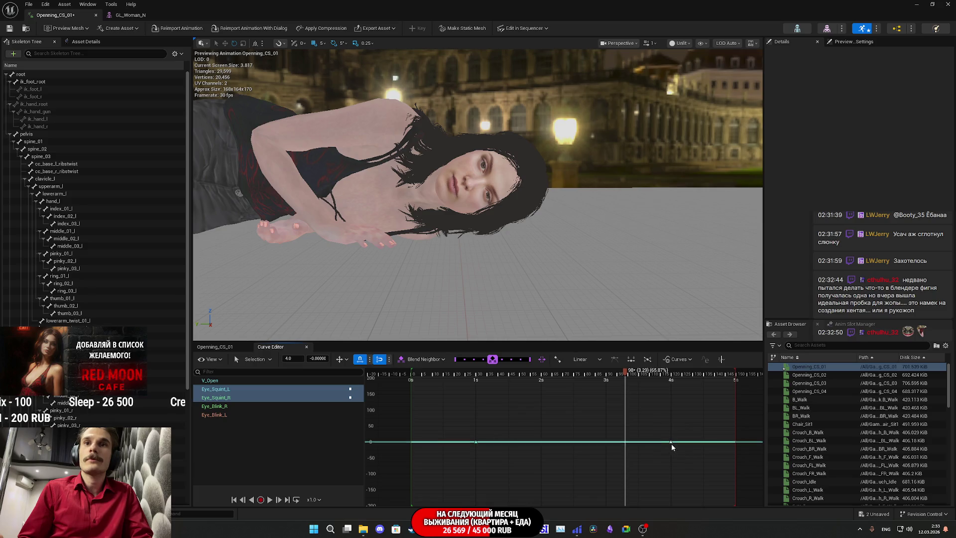
left_click_drag(657, 429, 718, 443)
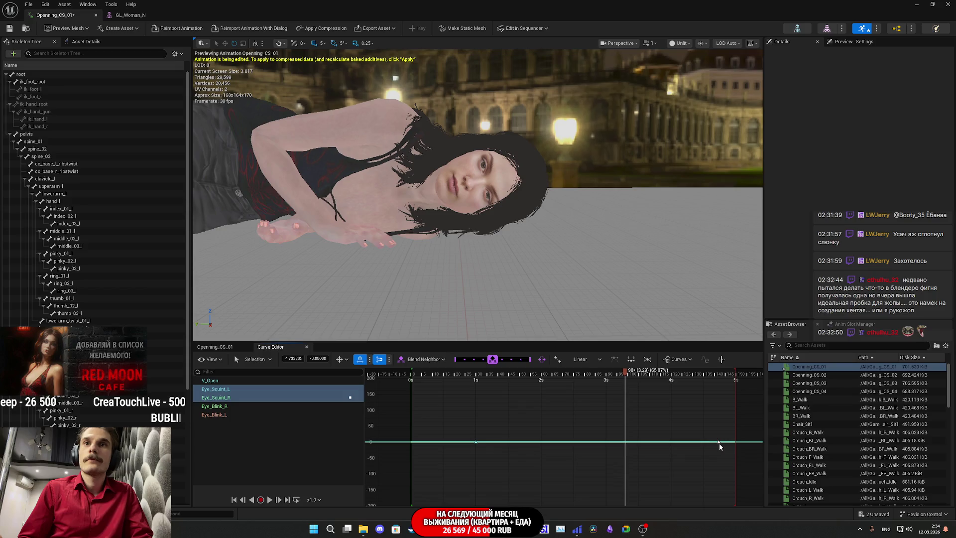
left_click(317, 389)
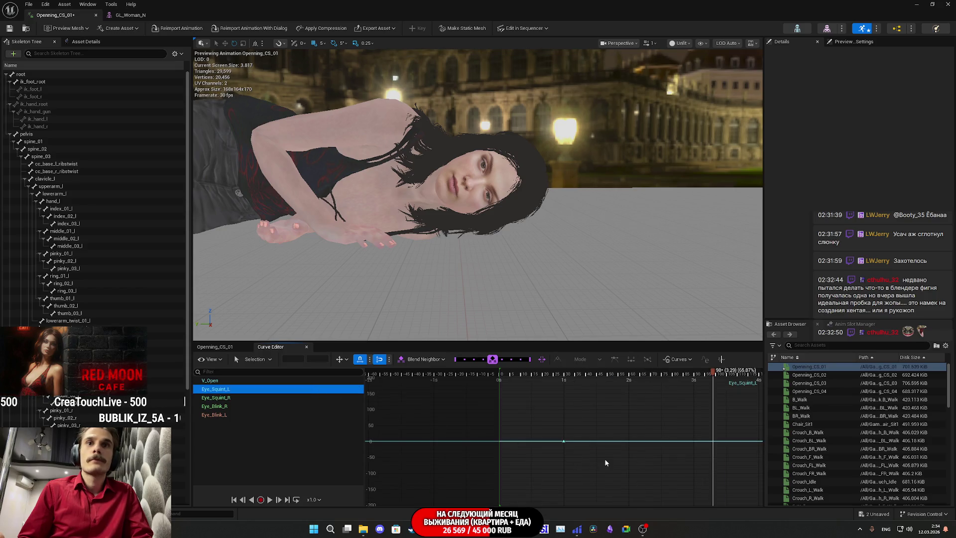
Select the Eye_Squint_L key at 1 second
left_click(714, 442)
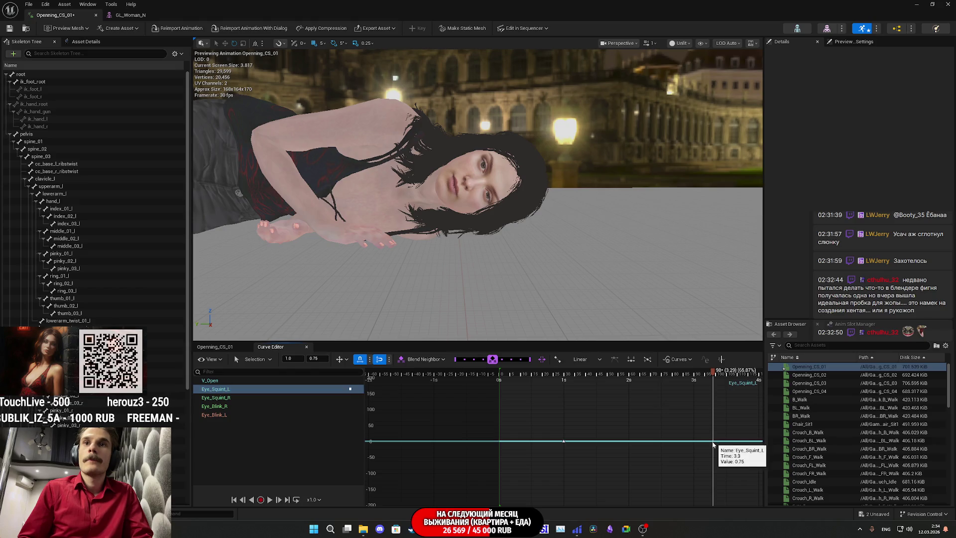
left_click(563, 441)
left_click(569, 443)
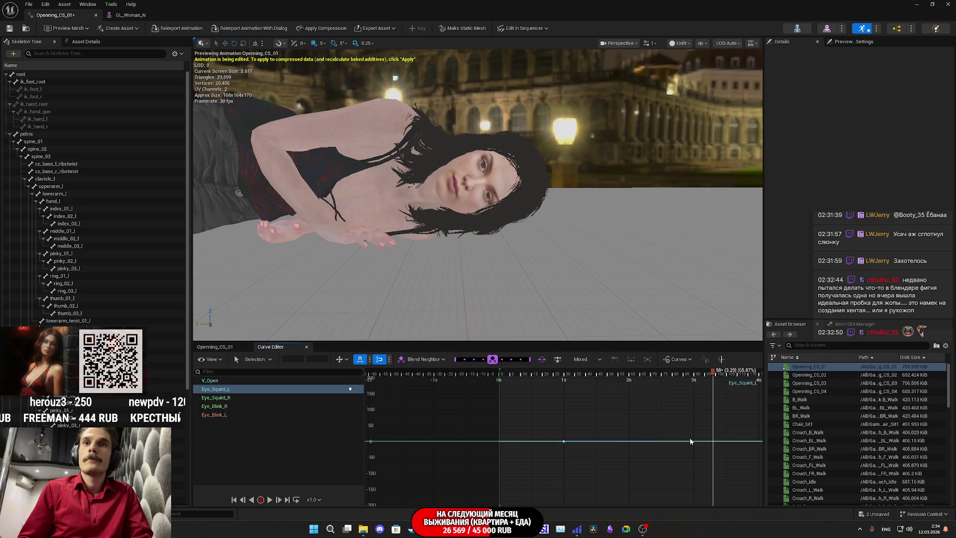
left_click(564, 441)
left_click(582, 451)
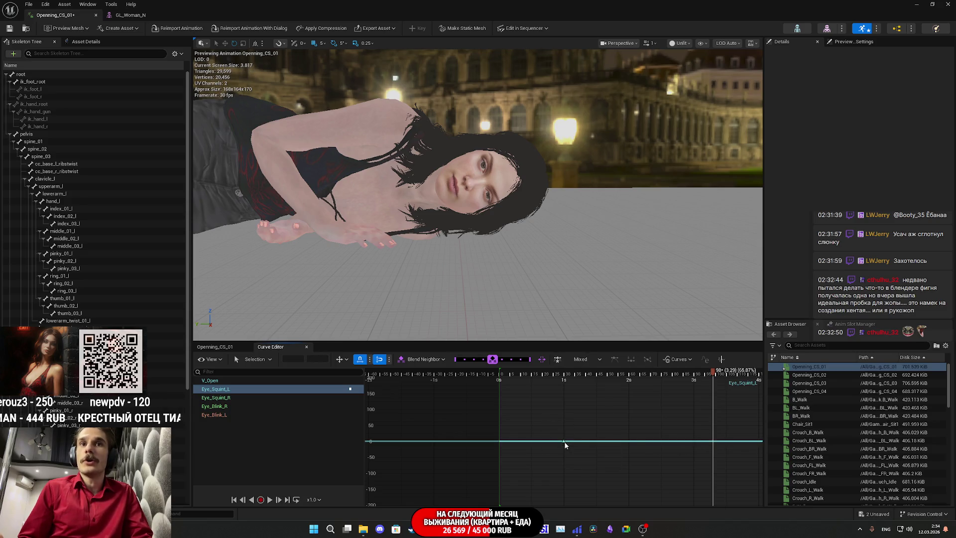
left_click(566, 442)
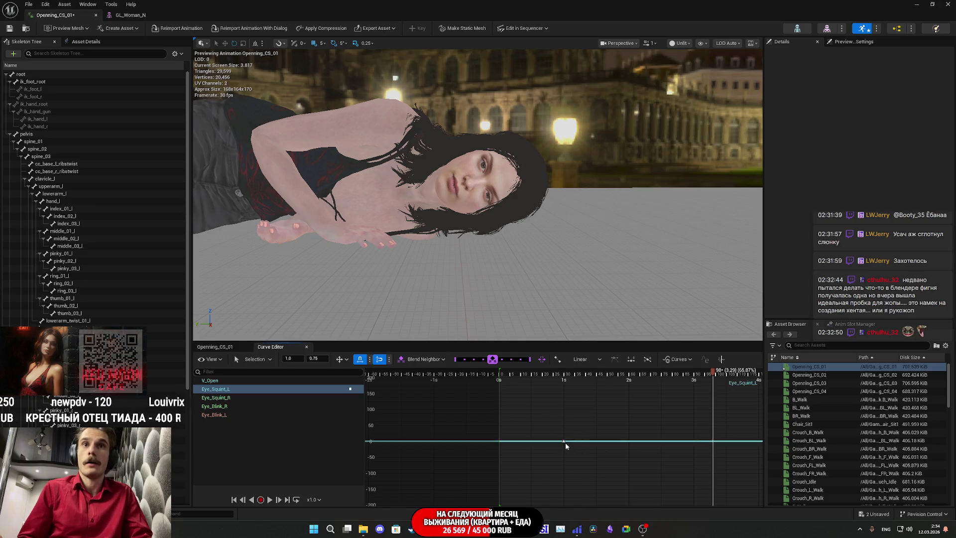
mouse_move(568, 445)
left_mouse_down()
mouse_move(606, 447)
mouse_move(578, 454)
mouse_move(569, 443)
left_mouse_up()
left_click(565, 441)
left_click(622, 444)
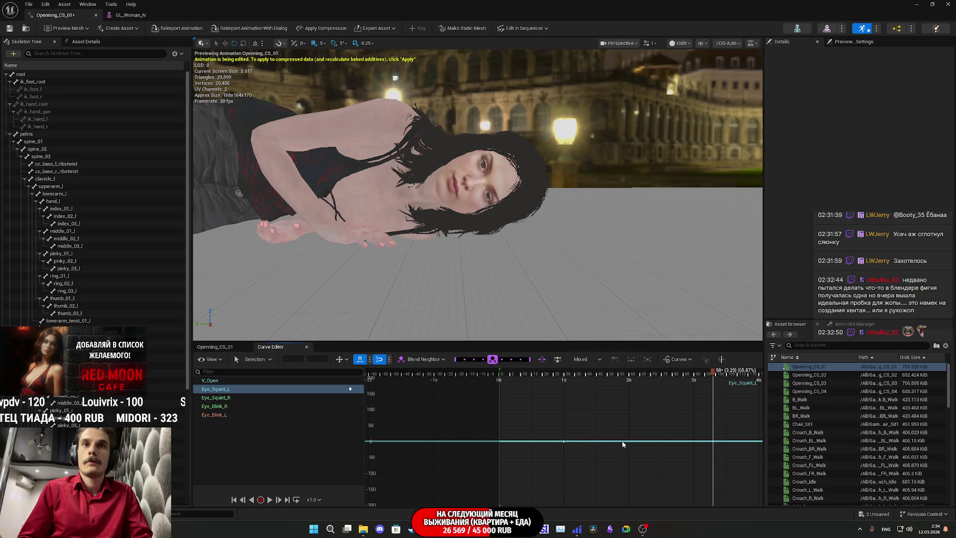
left_click(563, 442)
left_click_drag(563, 442, 608, 445)
left_click(566, 441)
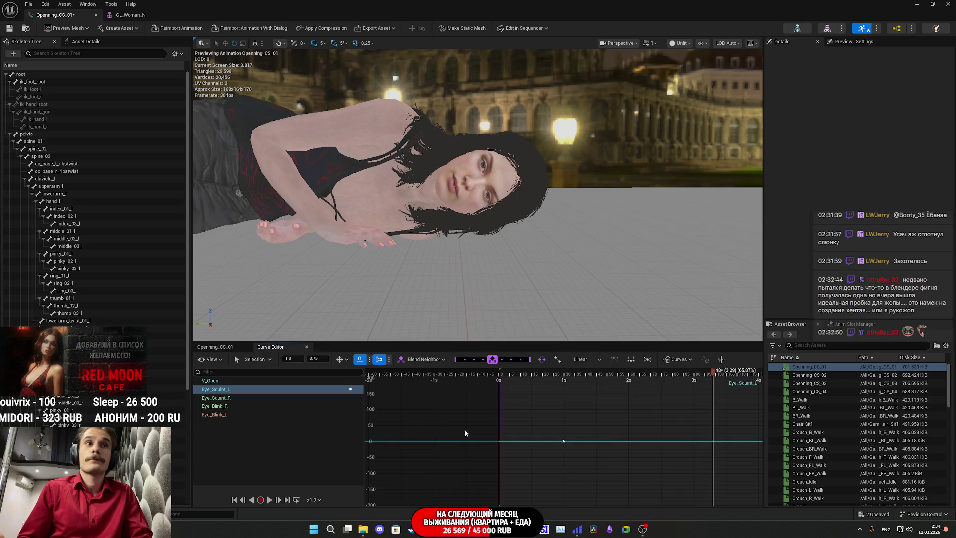
Paste the copied keys onto the curve and view both squint curves together
right_click(709, 443)
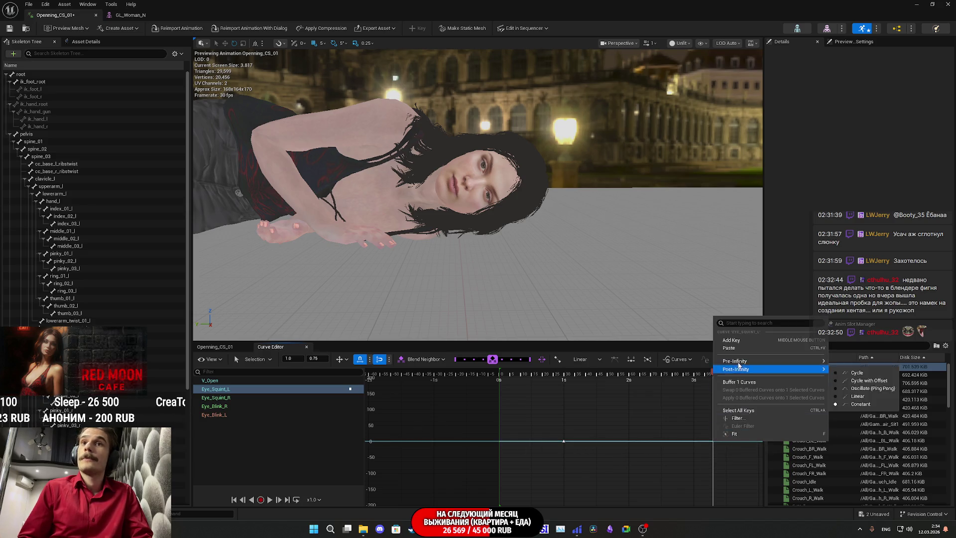
left_click(735, 347)
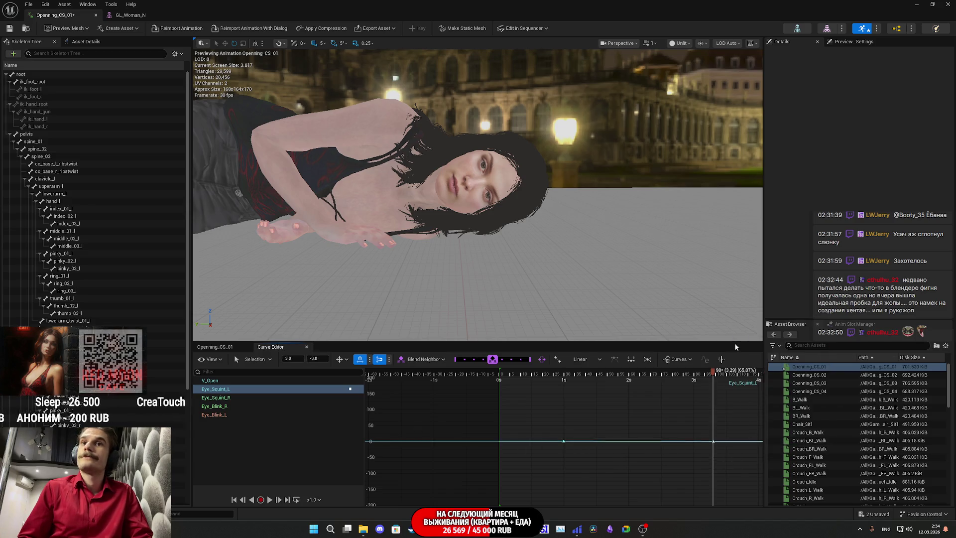
left_click(264, 397)
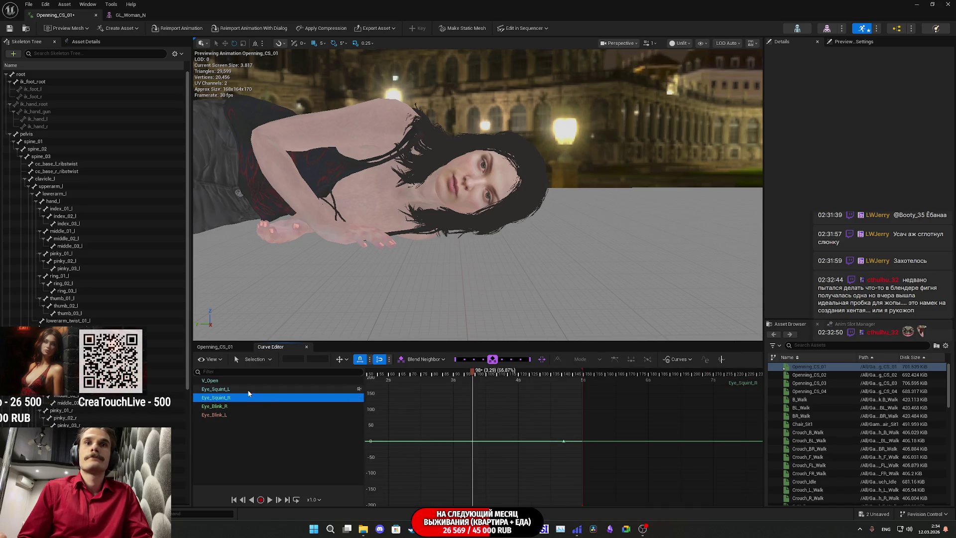
left_click(249, 389, "ctrl")
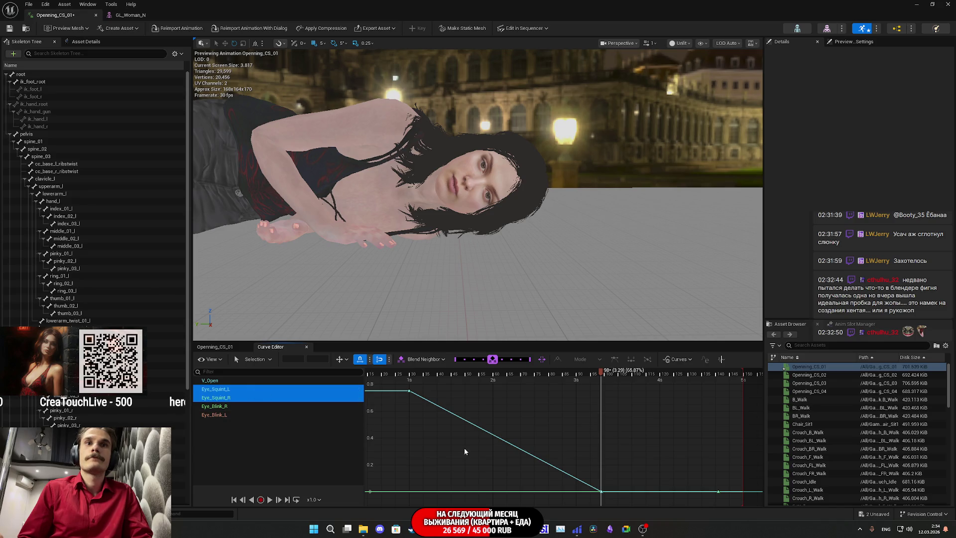
scroll(464, 448, "down", 3)
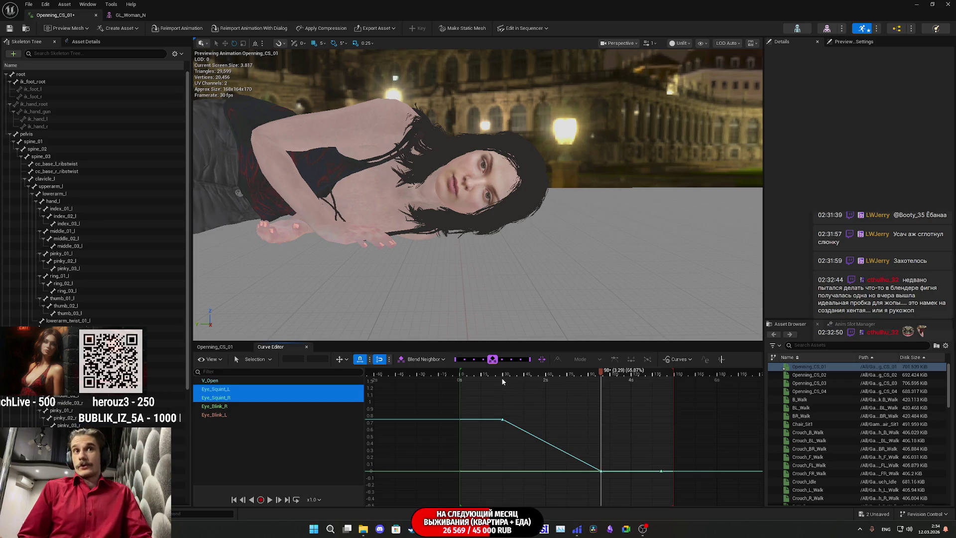
mouse_move(487, 375)
left_mouse_down()
mouse_move(618, 399)
mouse_move(464, 426)
mouse_move(505, 425)
left_mouse_up()
Add a key on Eye_Squint_R and set the first key to time 1.0, value 0.75
left_click(219, 398)
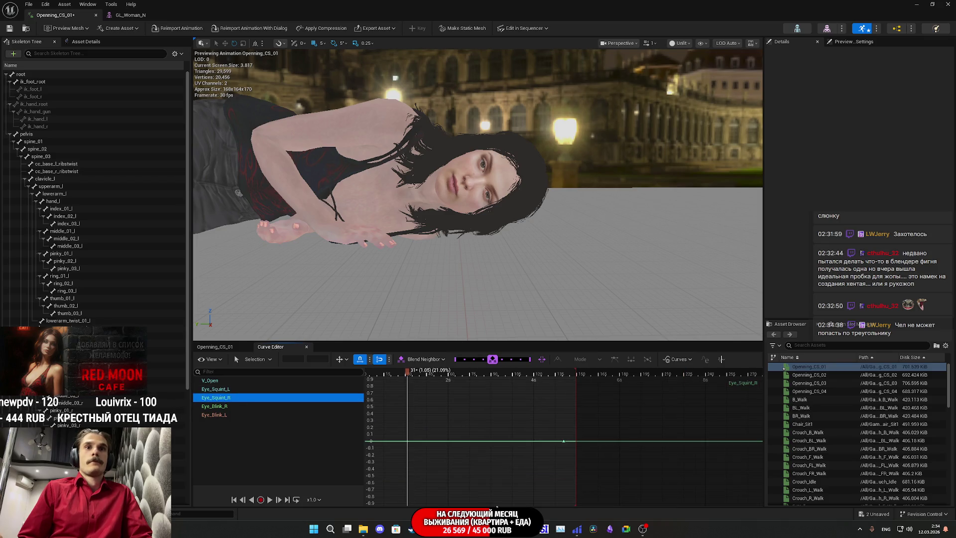
left_click(561, 441)
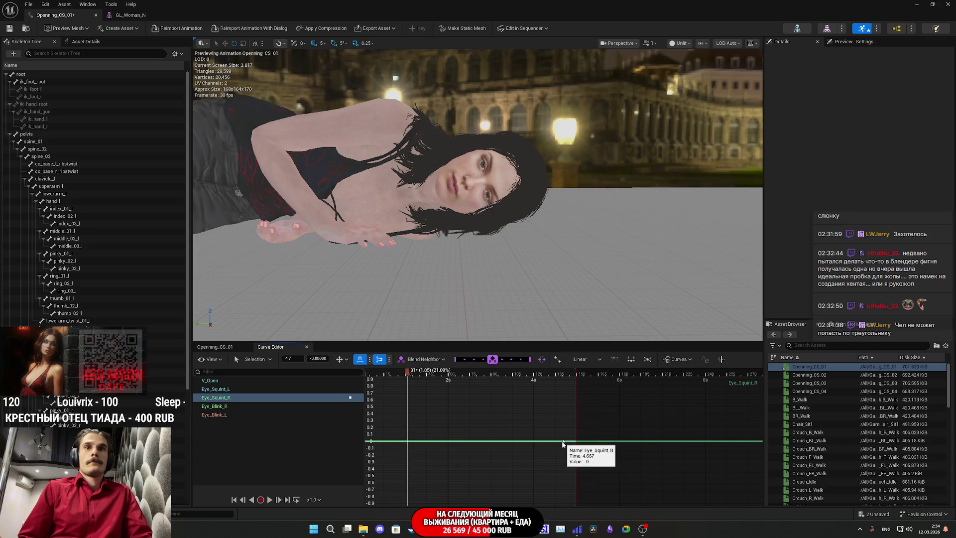
right_click(407, 441)
left_click(421, 340)
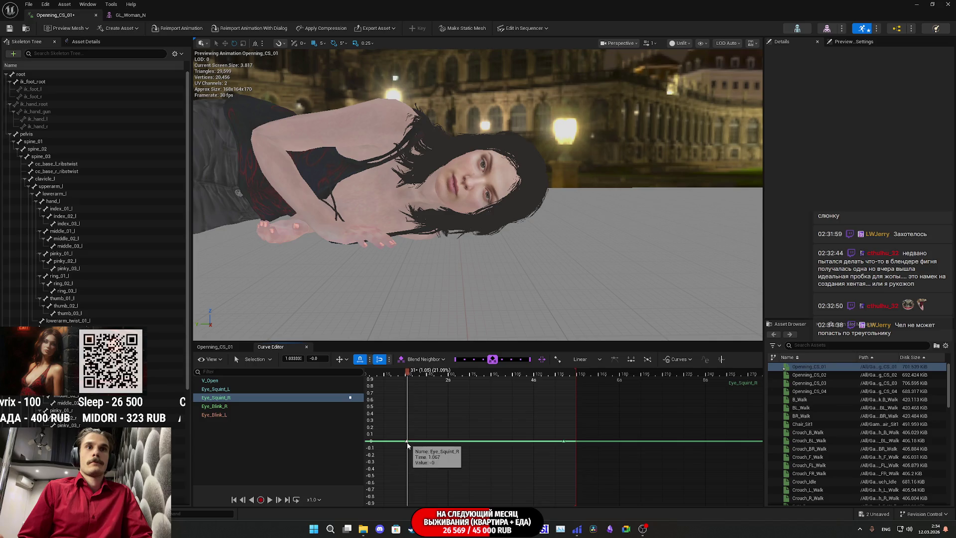
mouse_move(582, 458)
left_mouse_down()
mouse_move(438, 412)
mouse_move(388, 427)
mouse_move(407, 422)
mouse_move(409, 397)
left_mouse_up()
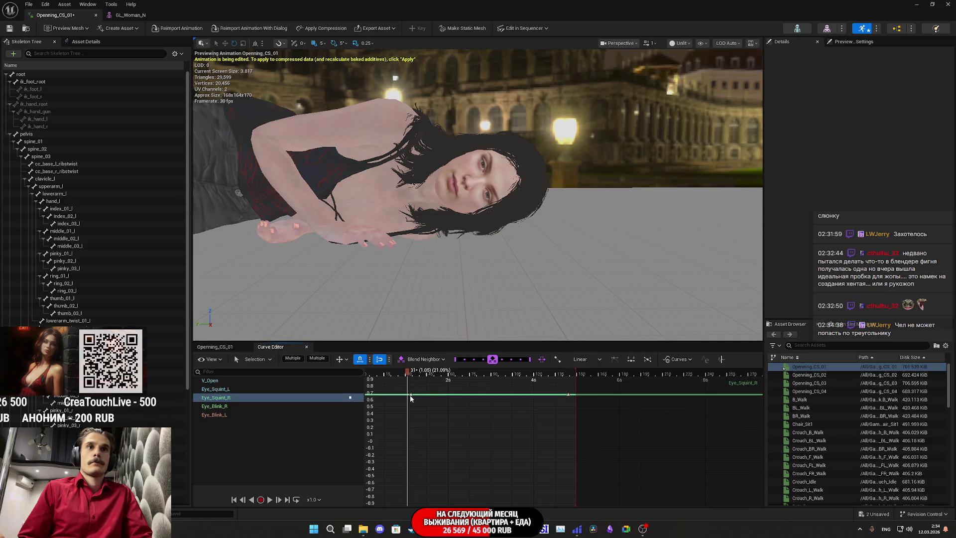
left_click_drag(419, 404, 405, 390)
left_click(287, 358)
type("1.0")
key("Return")
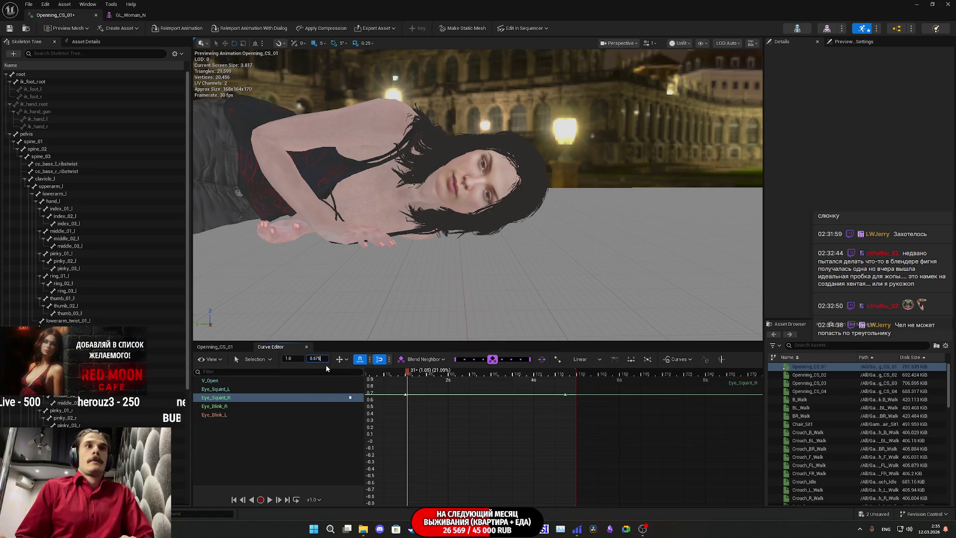
key("Return")
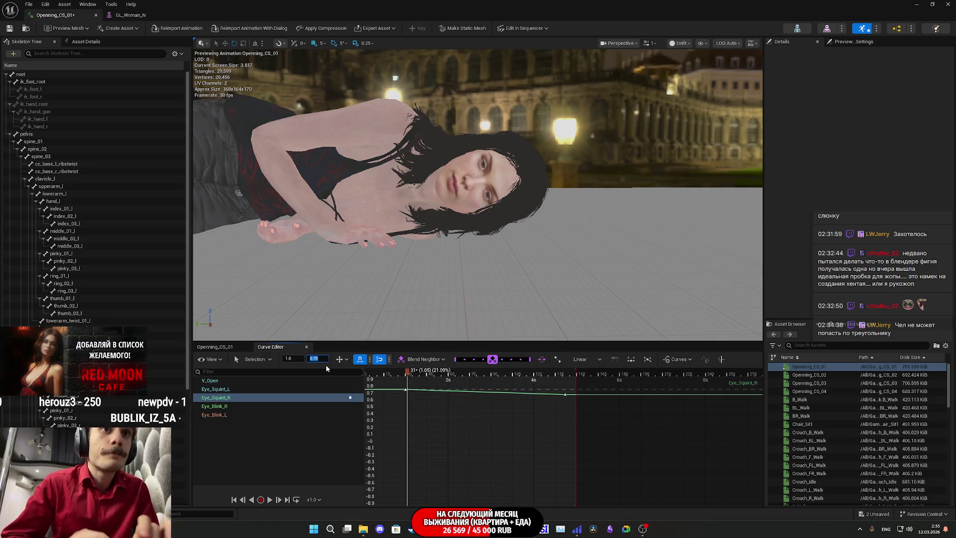
Set the second Eye_Squint_R key to time 4.75 s and value 0.75
left_click_drag(572, 401, 555, 385)
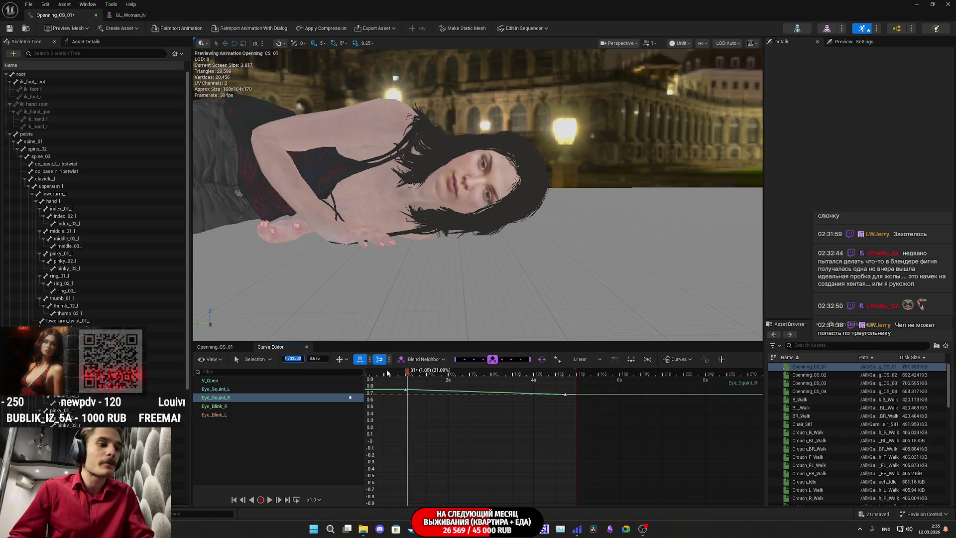
type("4")
key("Return")
type("4.75")
key("Return")
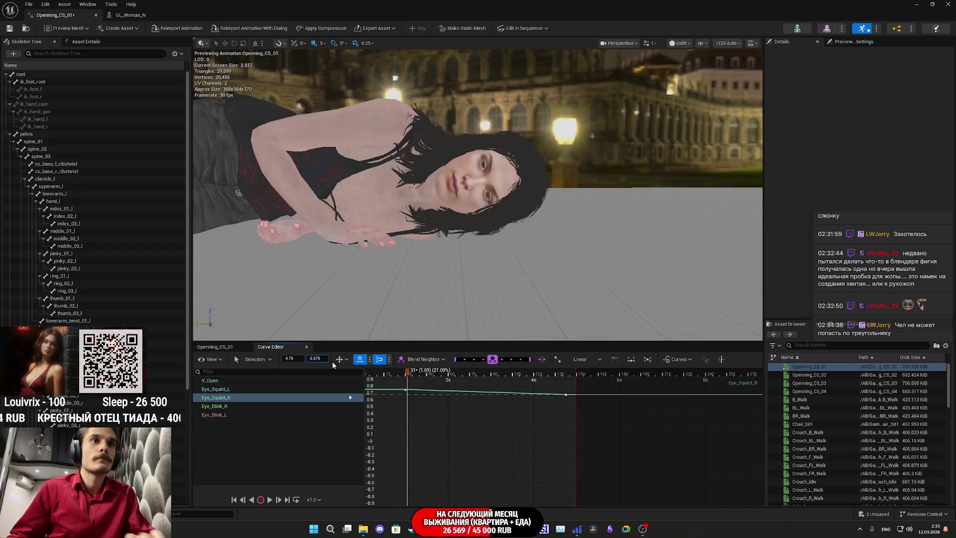
type("0.75")
key("Return")
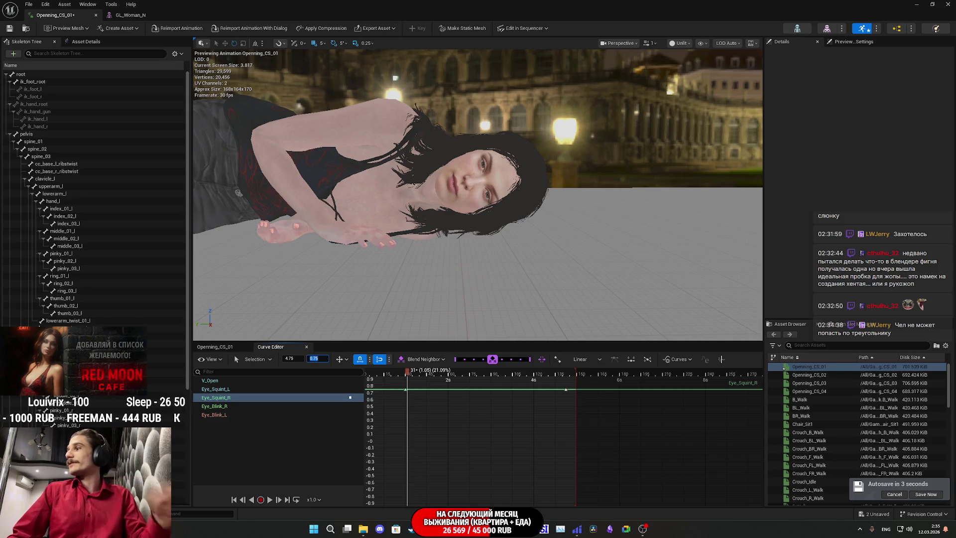
mouse_move(849, 373)
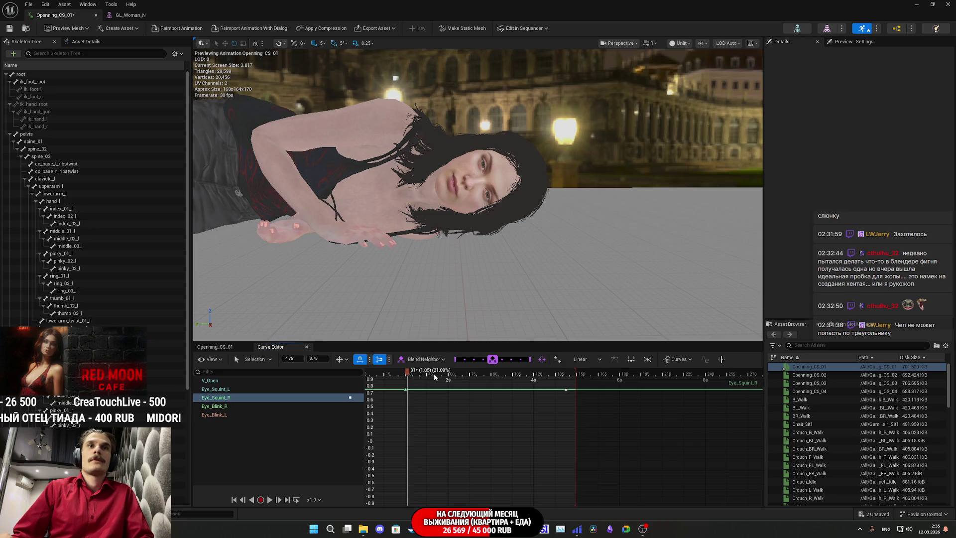
left_click_drag(407, 372, 481, 374)
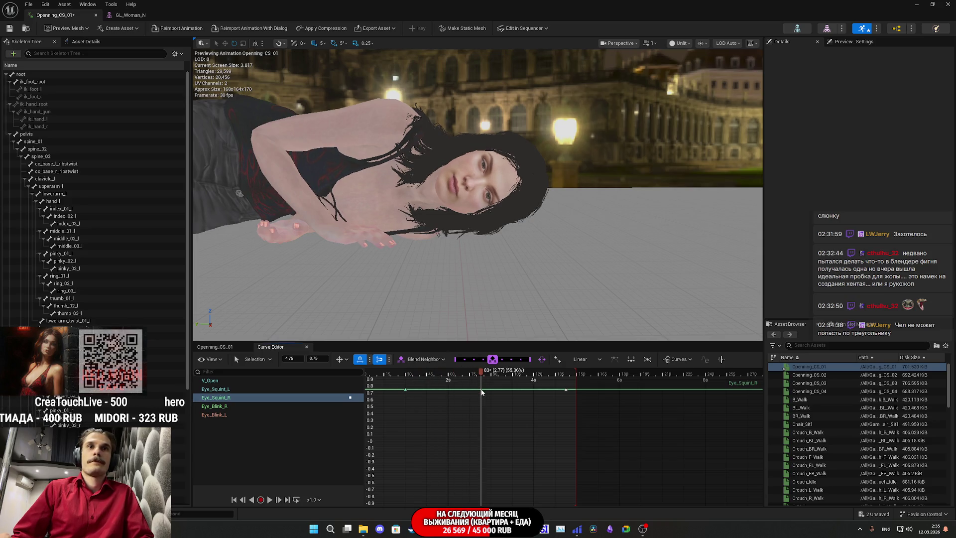
Raise the last Eye_Squint_L key to 0.75 and slide it later in time
left_click(328, 390)
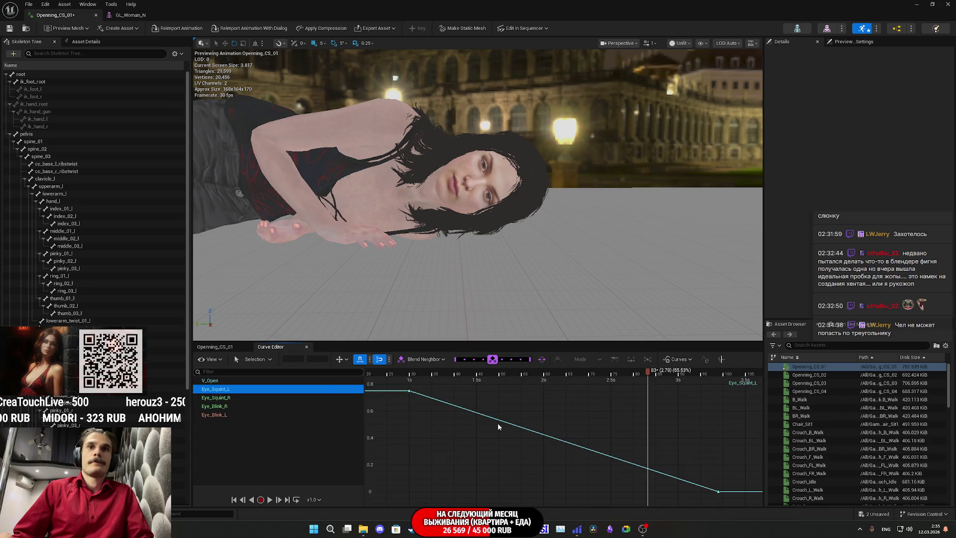
left_click(262, 400)
left_click(250, 389)
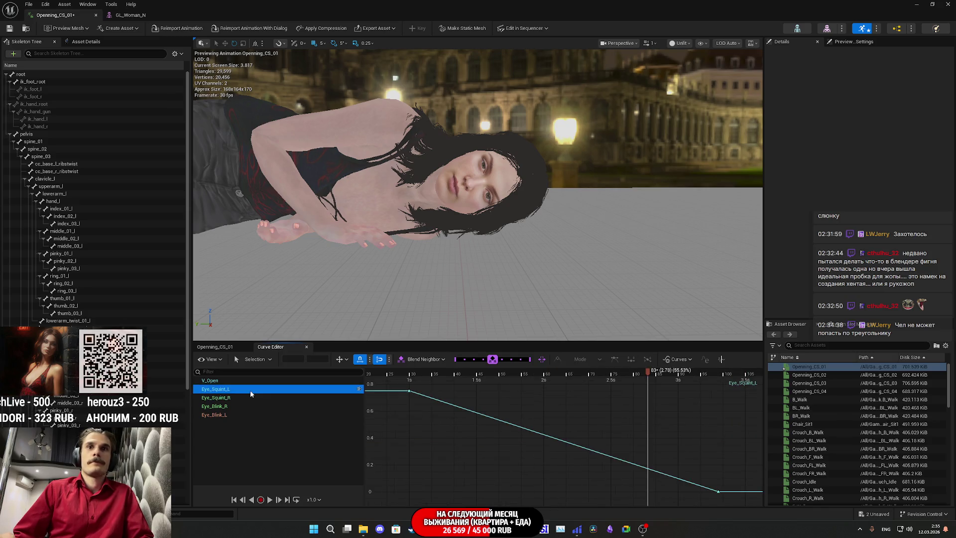
scroll(585, 440, "down", 5)
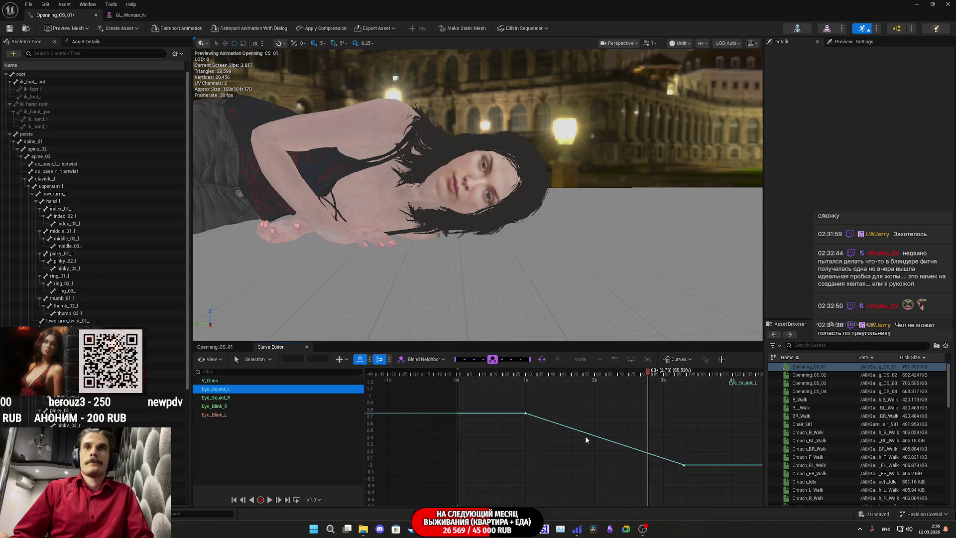
left_click(675, 451)
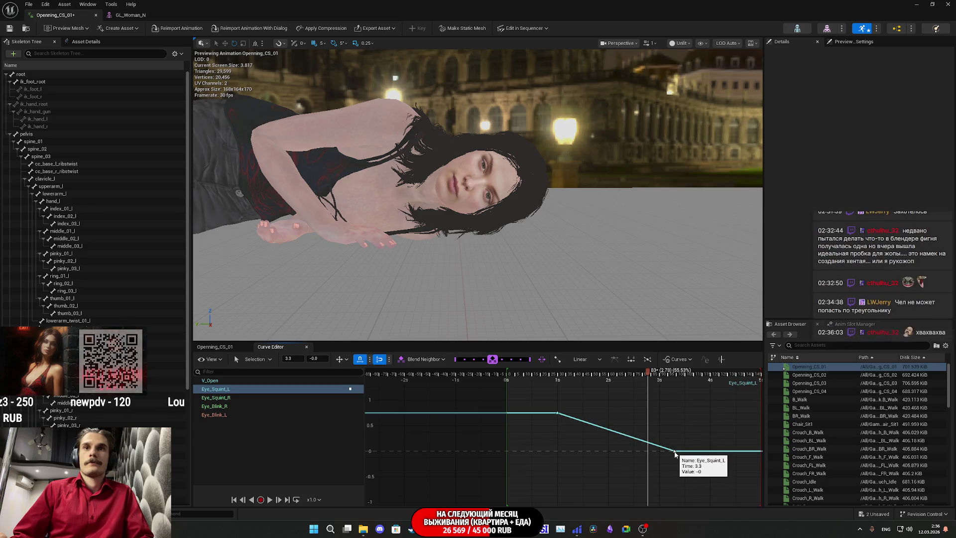
left_click_drag(676, 452, 675, 418)
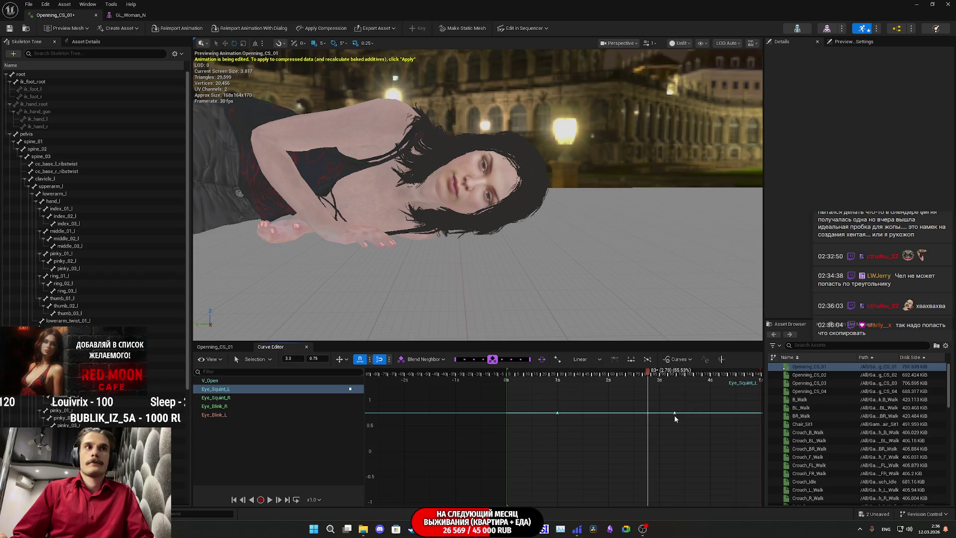
left_click_drag(675, 416, 749, 416)
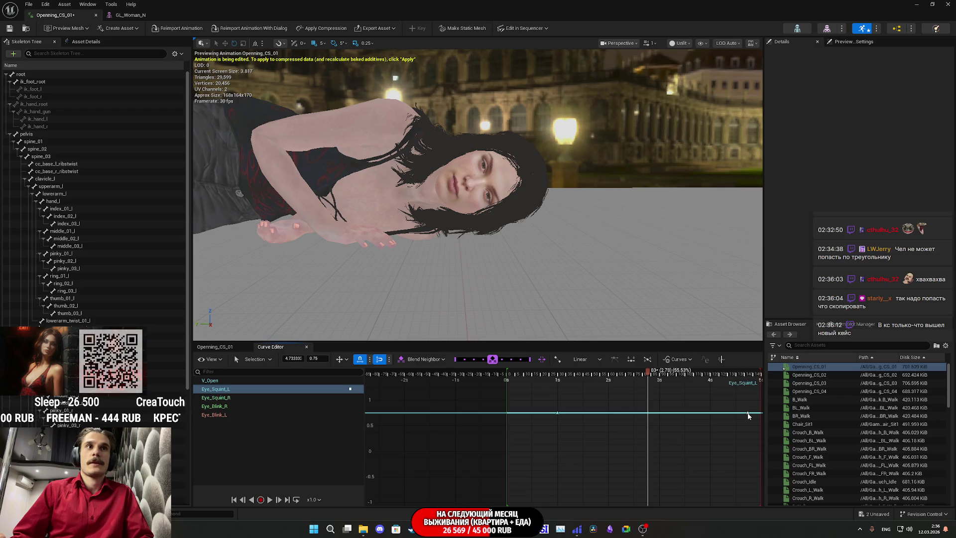
left_click_drag(739, 417, 620, 423)
Set that key's time to 4.75 s, select all keys, then save and close the animation editor
left_click(293, 359)
key("BackSpace")
type("75")
key("Return")
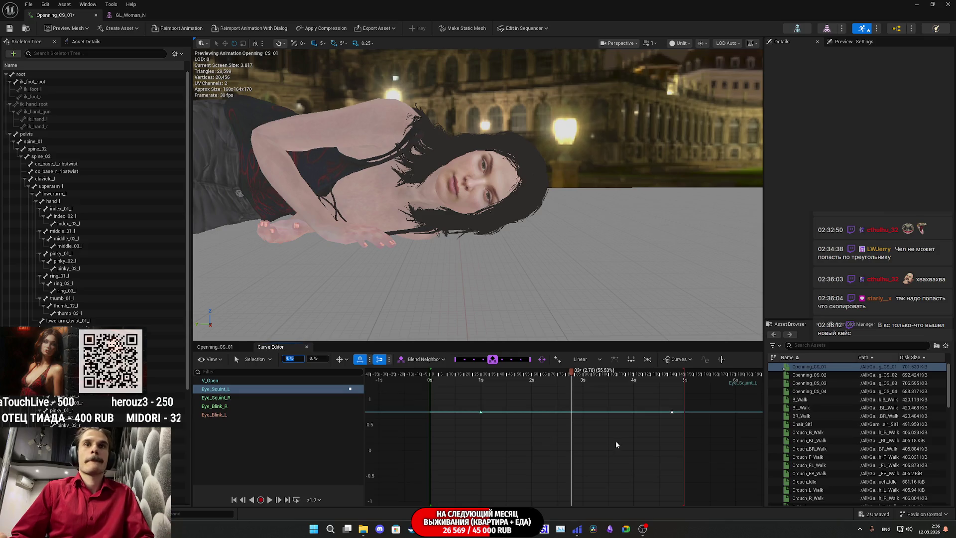
right_click(577, 412)
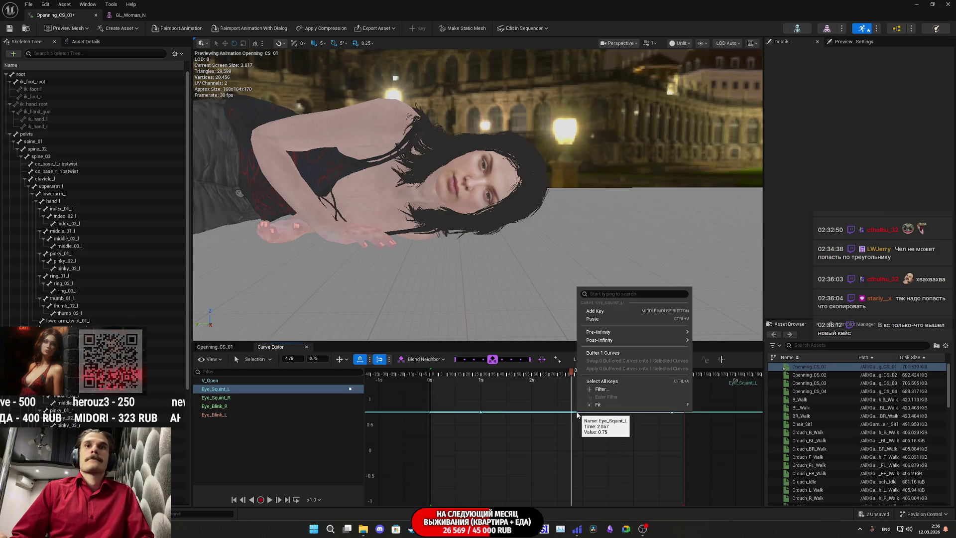
left_click(601, 381)
left_click(9, 28)
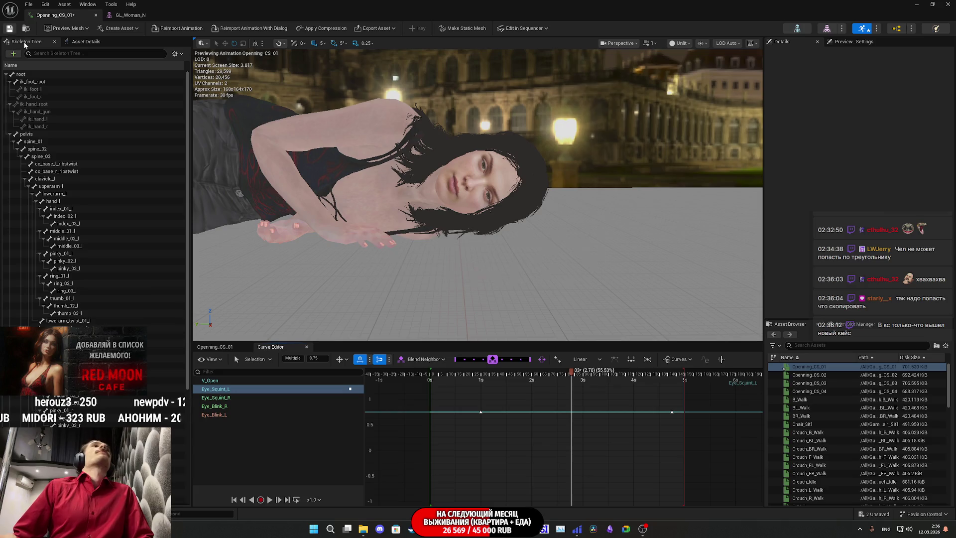
left_click(948, 4)
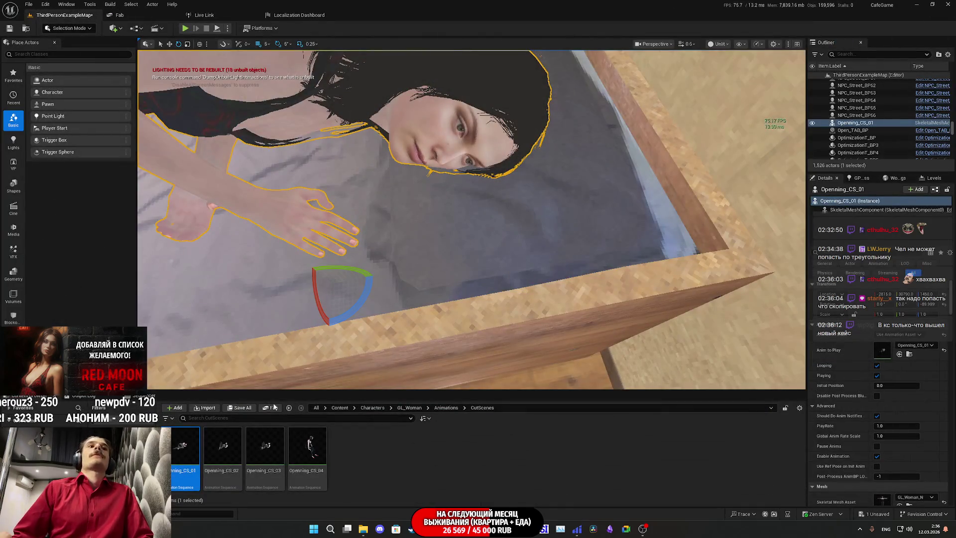
Save all content including the ThirdPersonExampleMap level, clear the log and warning, and reopen Openning_CS_01
left_click(241, 407)
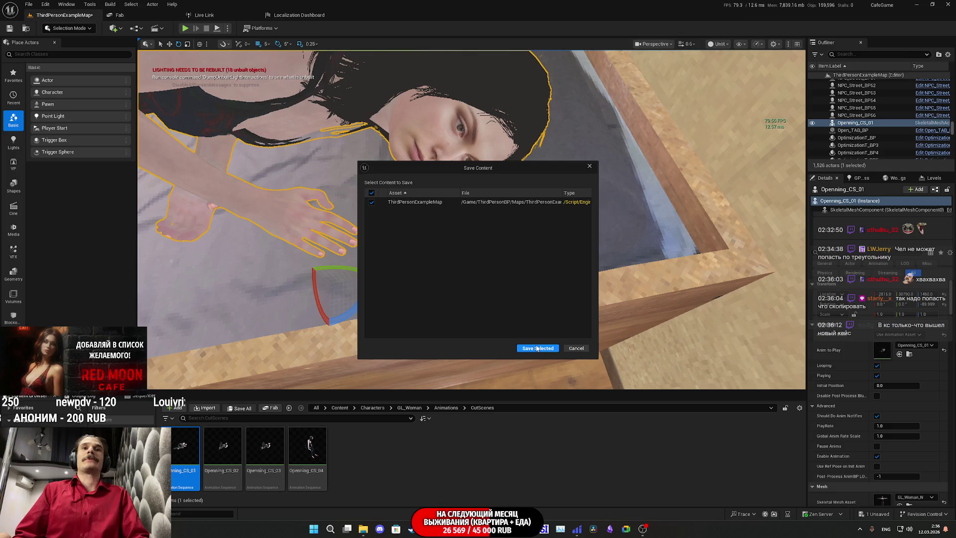
left_click(537, 348)
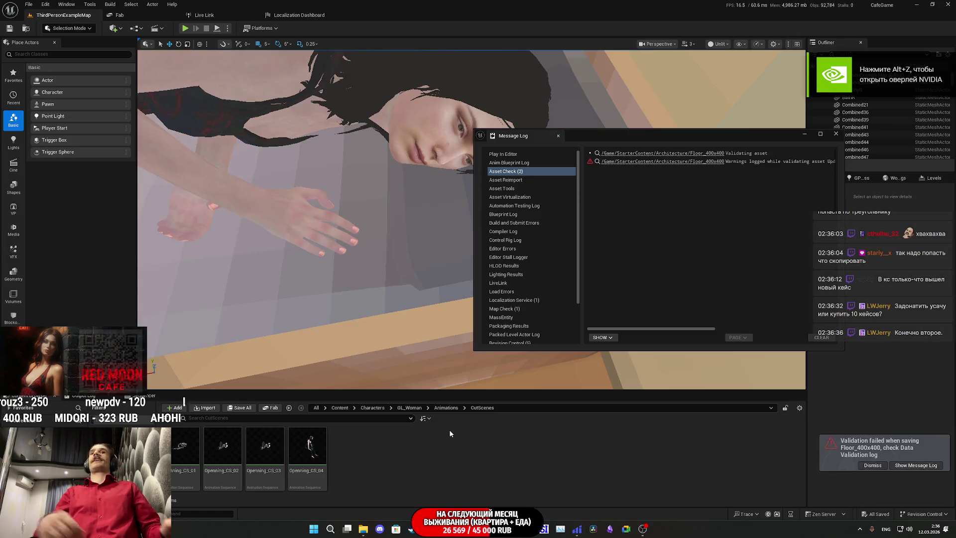
left_click(835, 133)
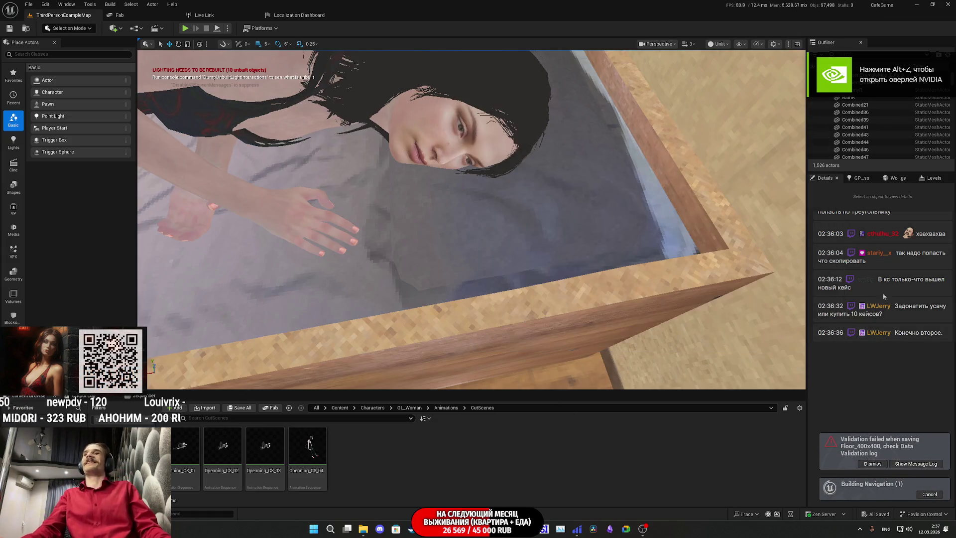
left_click(863, 464)
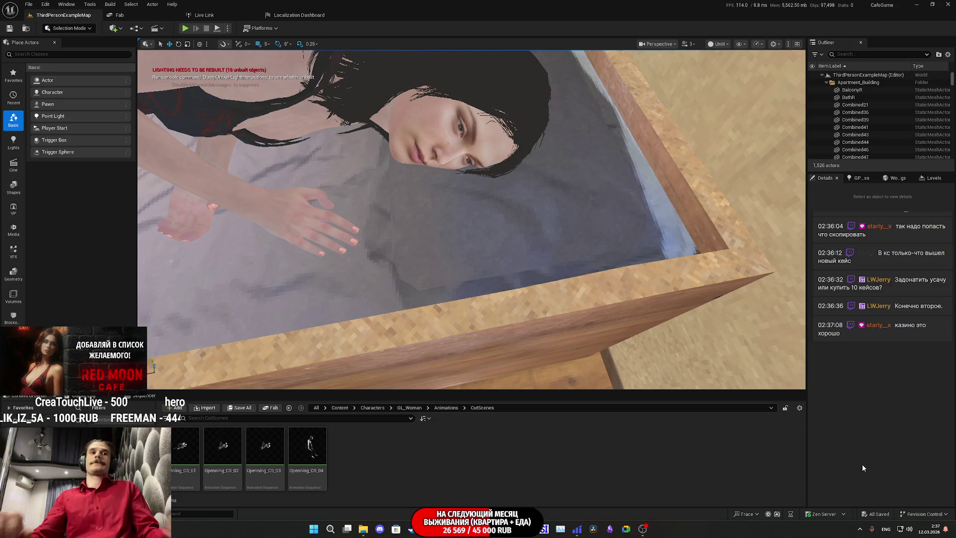
double_click(180, 452)
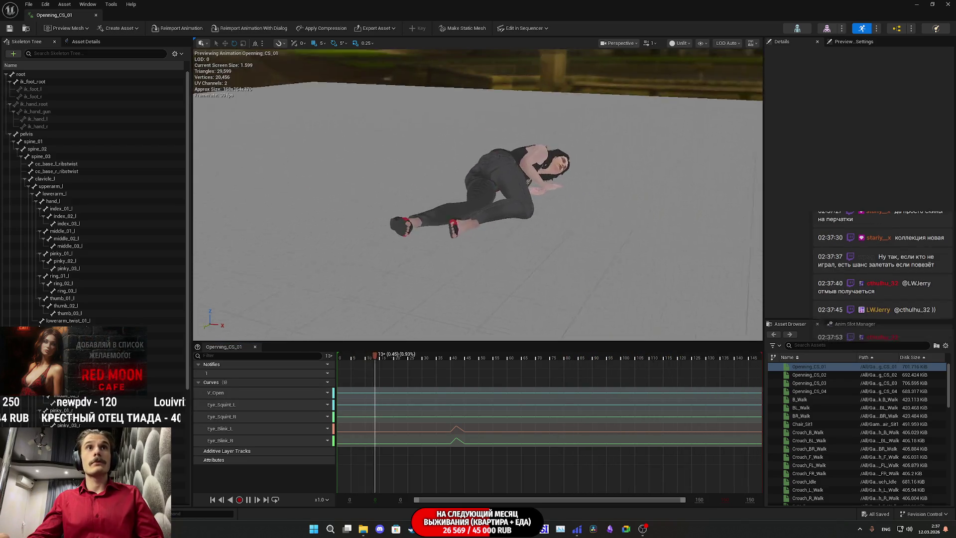
Watch the Openning_CS_01 loop up close from face to feet, then close the animation editor
left_click_drag(449, 271, 449, 229)
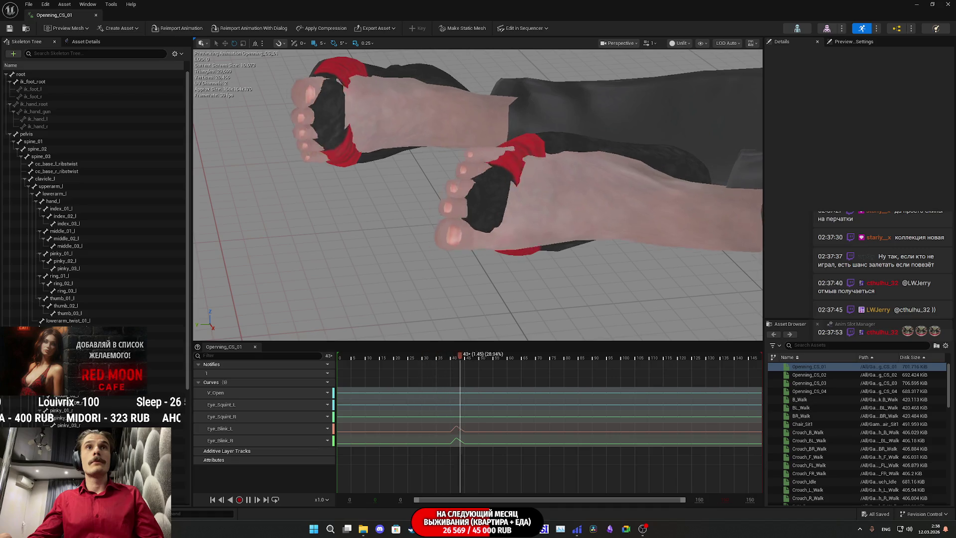
scroll(507, 270, "down", 5)
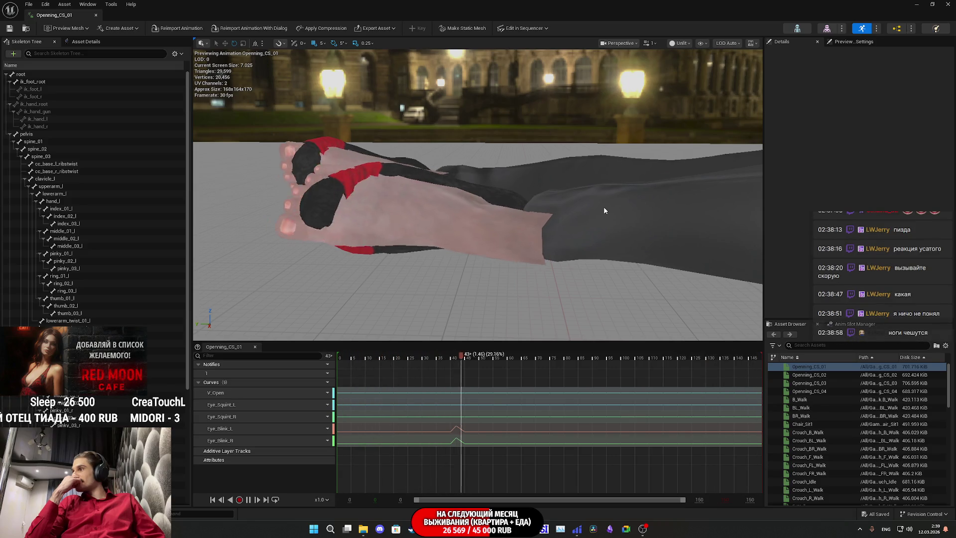
left_click_drag(603, 207, 603, 259)
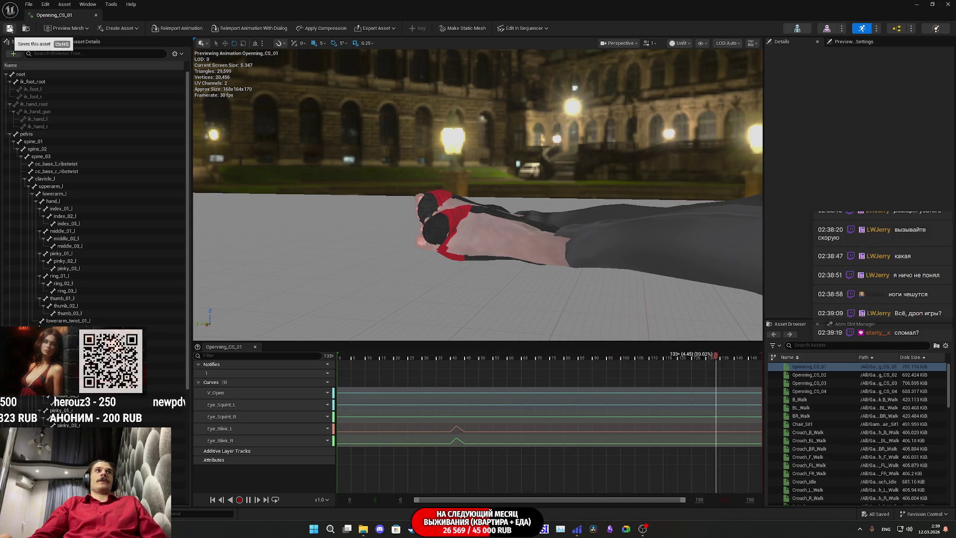
left_click(948, 4)
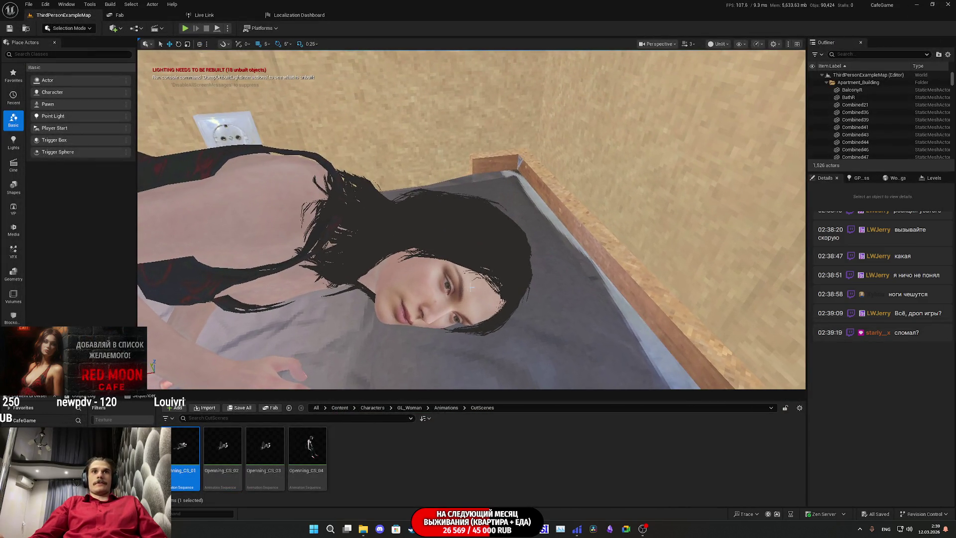
Select the cutscene character on the bed and swap its Skeletal Mesh Asset to Red_Coat
left_click(448, 279)
mouse_move(471, 219)
left_mouse_down()
mouse_move(488, 214)
mouse_move(503, 229)
mouse_move(492, 239)
mouse_move(483, 234)
mouse_move(498, 224)
mouse_move(488, 239)
mouse_move(478, 234)
mouse_move(493, 229)
mouse_move(599, 305)
left_mouse_up()
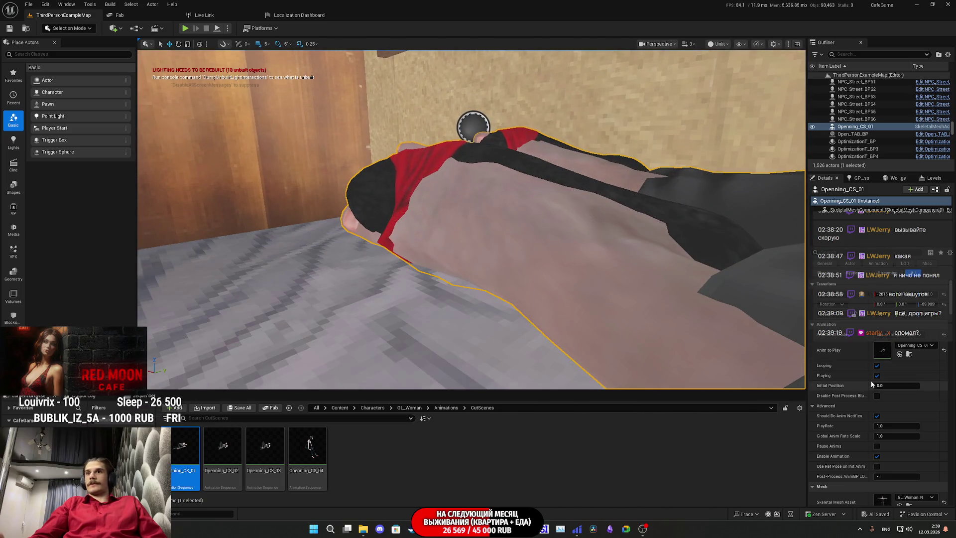
scroll(902, 358, "down", 2)
left_click(899, 482)
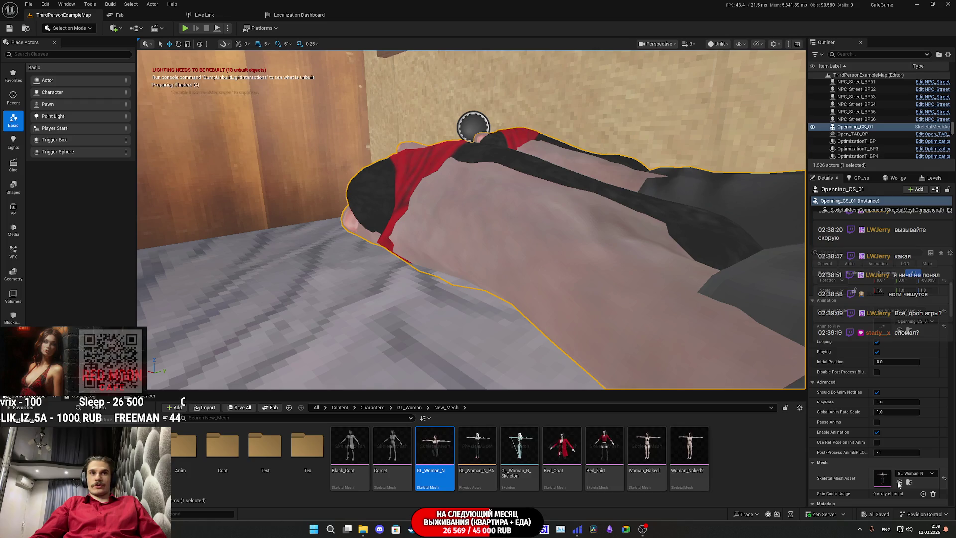
mouse_move(562, 448)
left_mouse_down()
mouse_move(907, 482)
mouse_move(883, 479)
left_mouse_up()
left_click_drag(662, 363, 623, 348)
Set the character animation's Initial Position to 5
mouse_move(572, 286)
left_mouse_down()
mouse_move(557, 279)
mouse_move(542, 293)
mouse_move(552, 283)
mouse_move(568, 289)
mouse_move(557, 284)
mouse_move(547, 286)
mouse_move(589, 298)
mouse_move(572, 283)
mouse_move(582, 291)
left_mouse_up()
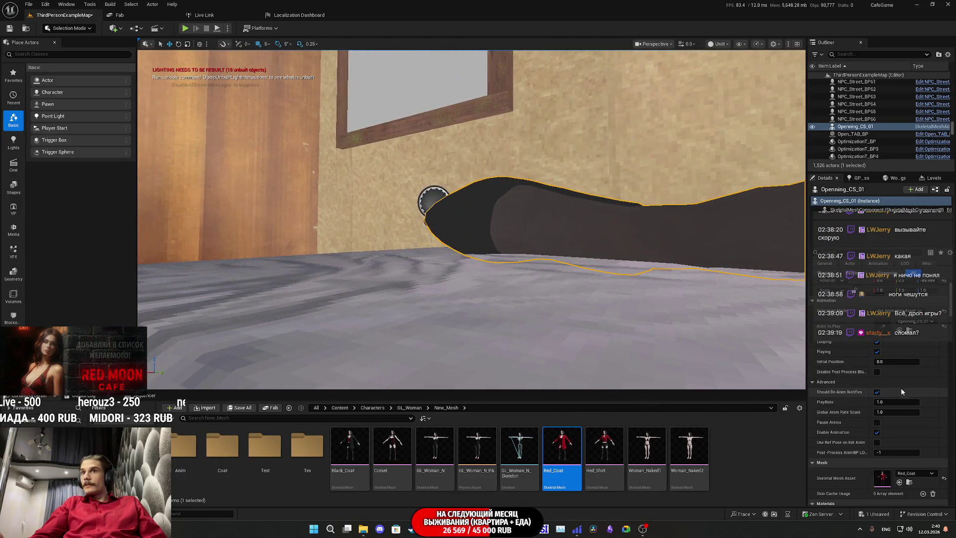
left_click(896, 361)
type("5")
key("Return")
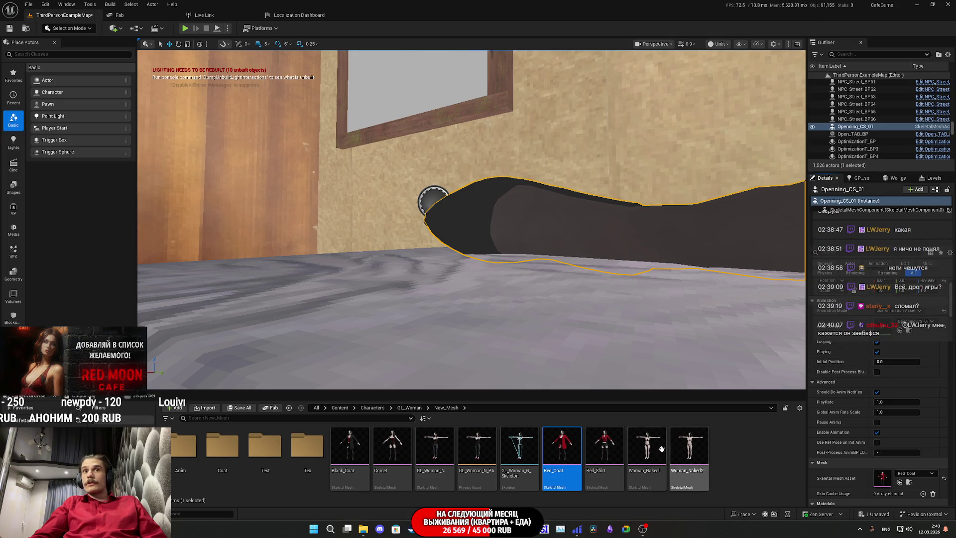
Try the Red_Shirt, Woman_Naked2 and Woman_Naked1 meshes on the character, adjusting Initial Position
left_click_drag(604, 448, 884, 476)
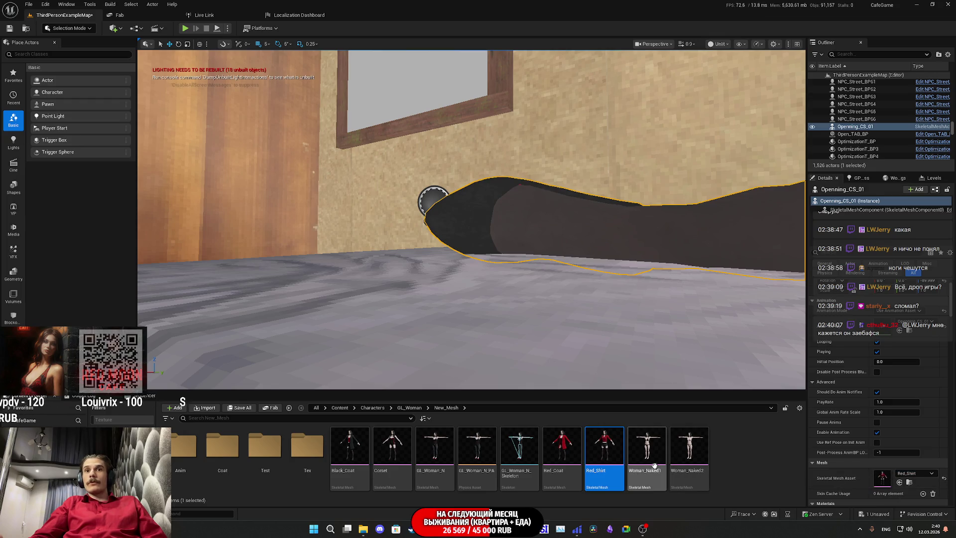
mouse_move(687, 455)
left_mouse_down()
mouse_move(903, 471)
mouse_move(886, 478)
left_mouse_up()
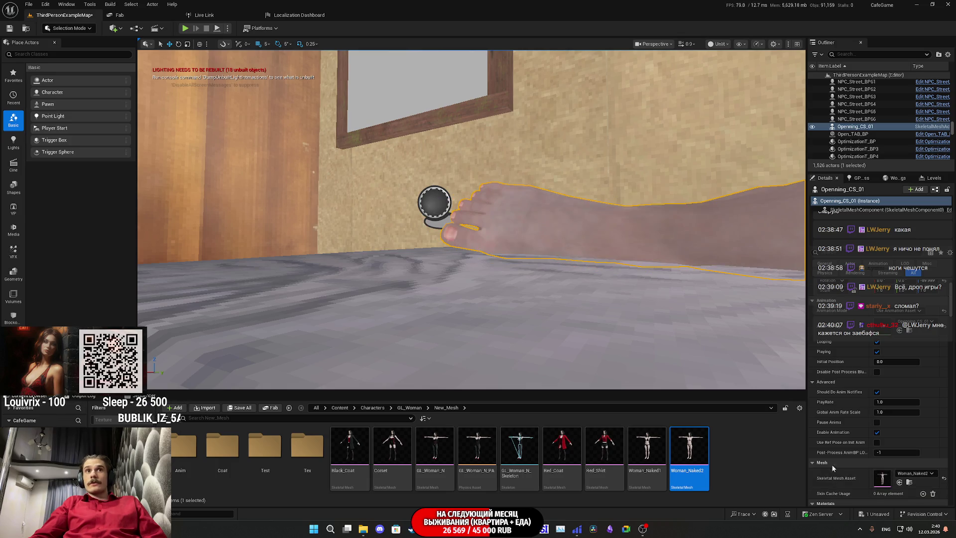
left_click_drag(497, 298, 423, 266)
left_click_drag(647, 455, 882, 480)
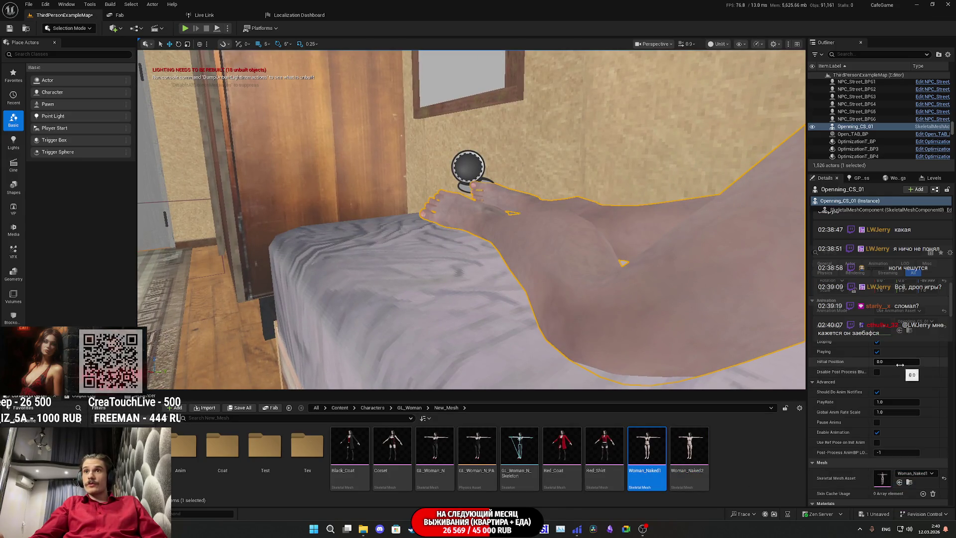
left_click_drag(894, 362, 900, 361)
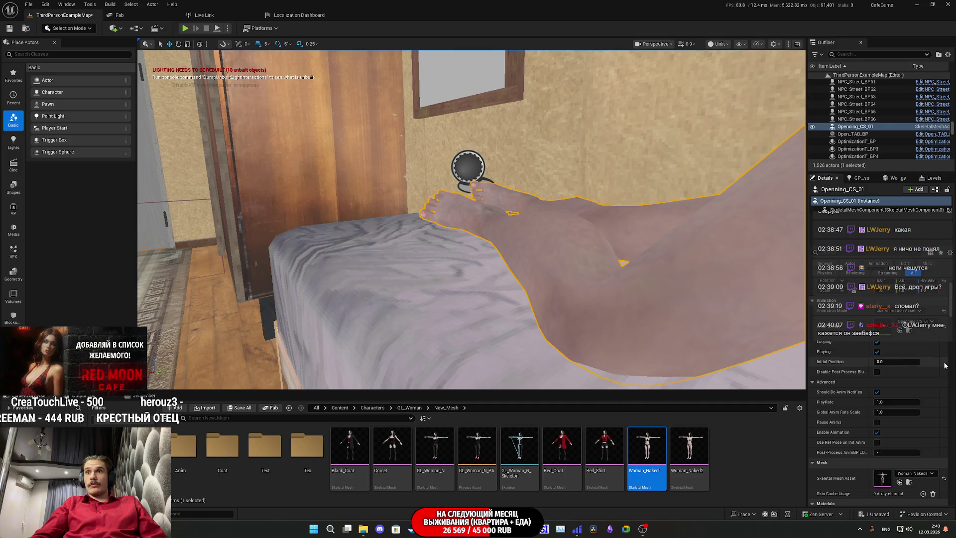
scroll(574, 289, "up", 5)
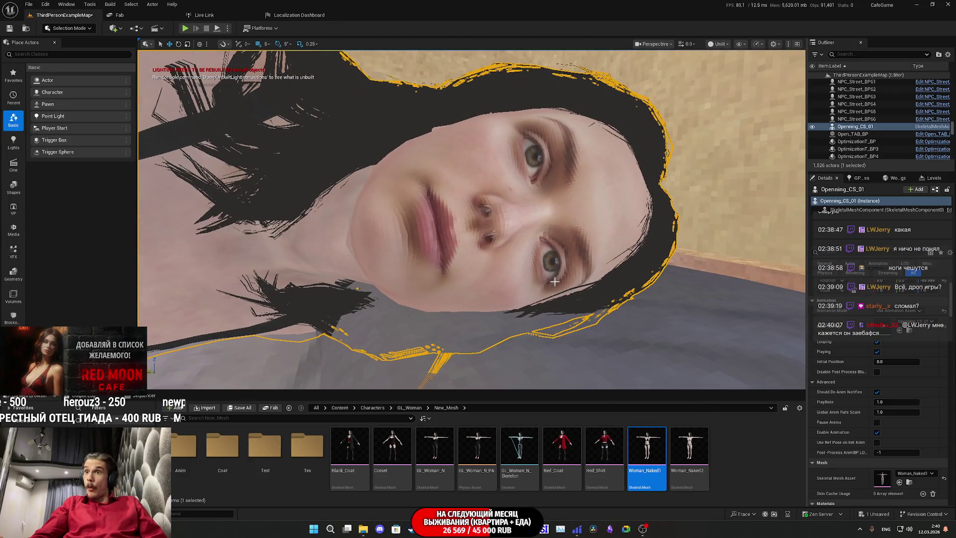
mouse_move(553, 282)
left_mouse_down()
mouse_move(512, 311)
mouse_move(623, 383)
left_mouse_up()
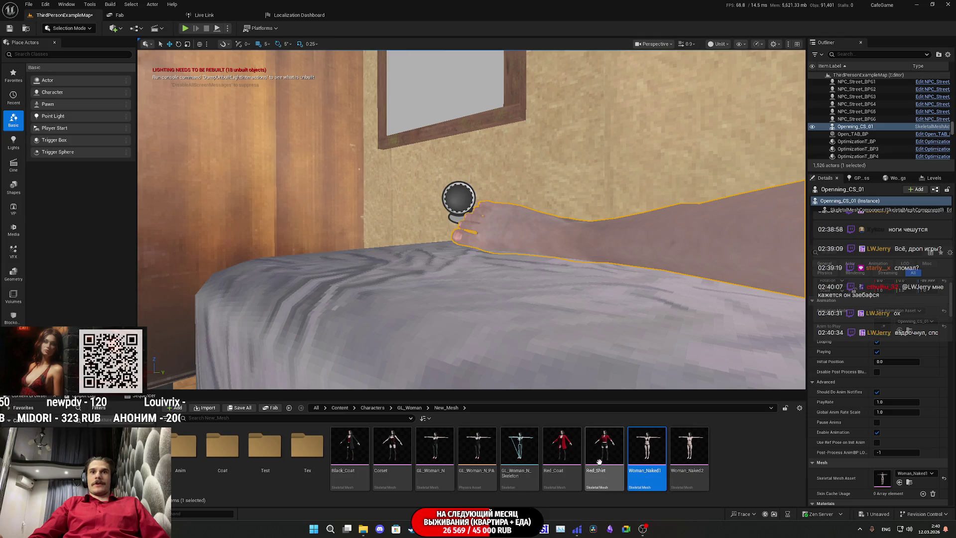
Settle on the GL_Woman_N mesh and open Openning_CS_01 in the animation editor
left_click_drag(612, 450, 884, 481)
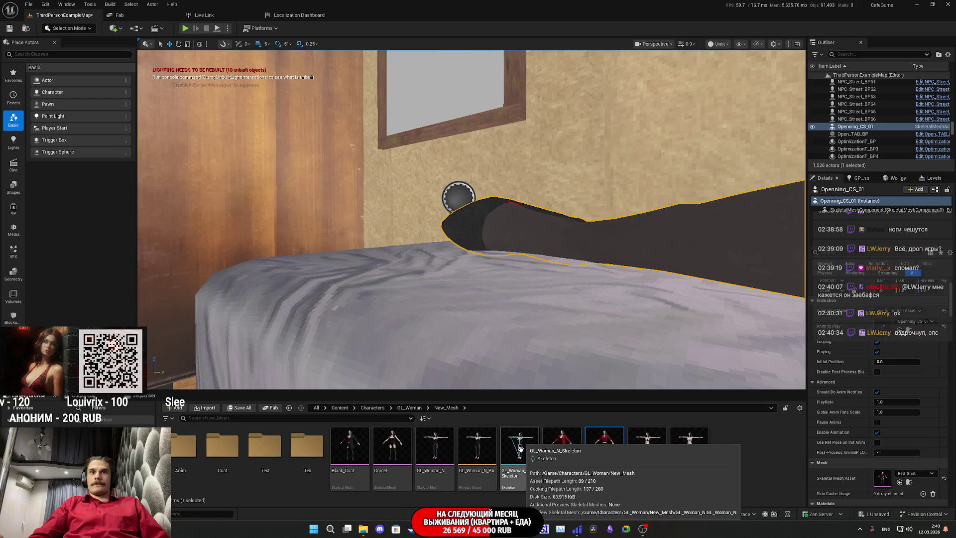
left_click_drag(437, 448, 882, 478)
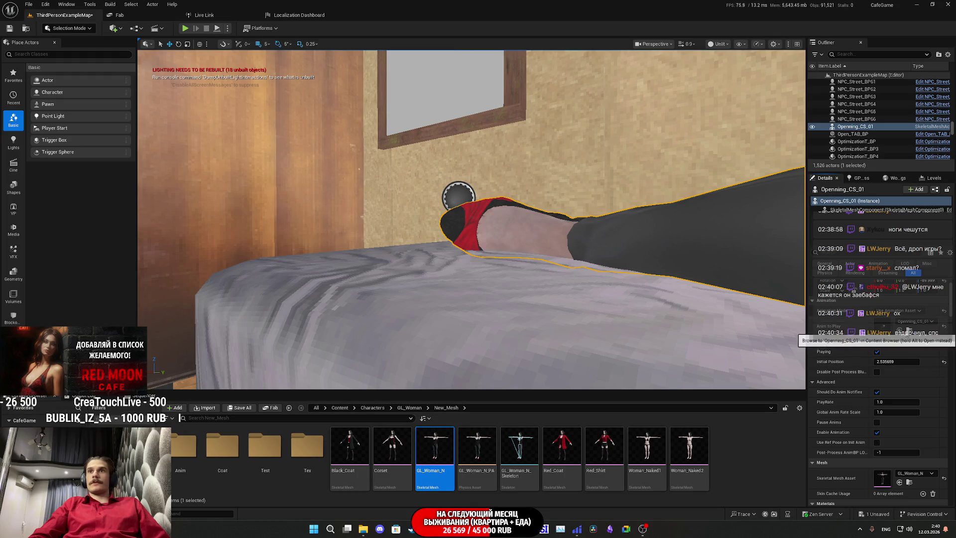
left_click(907, 331)
double_click(182, 450)
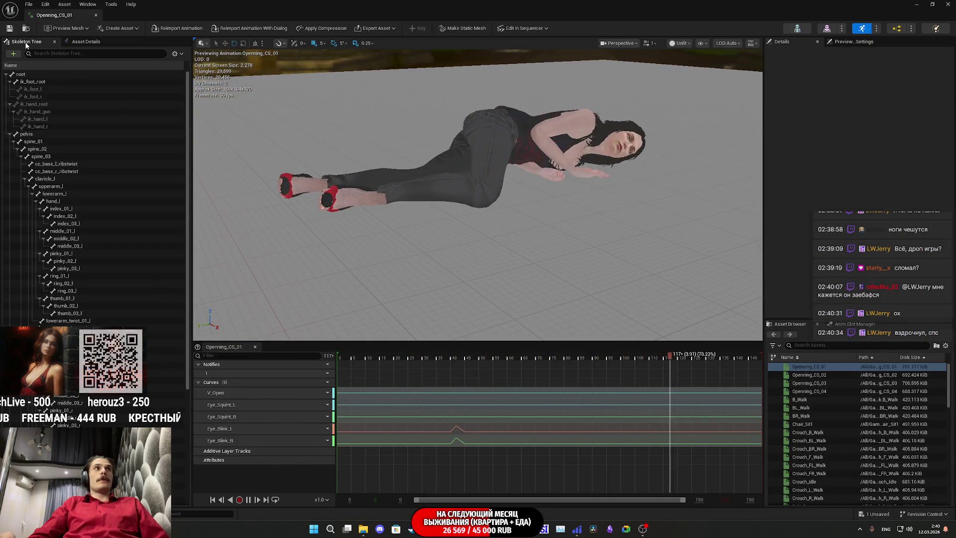
Close the animation editor and reset the character's Initial Position to 0.0
left_click(916, 5)
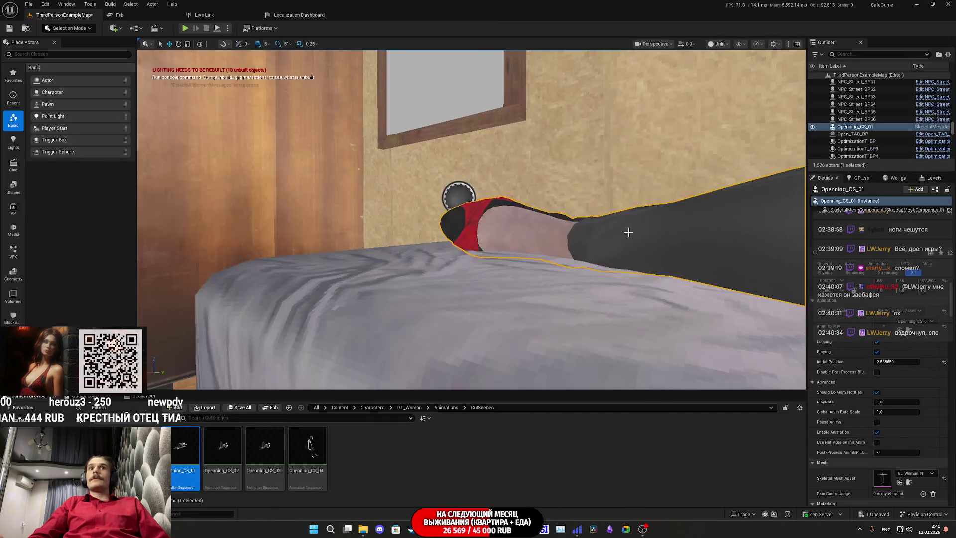
scroll(582, 271, "up", 3)
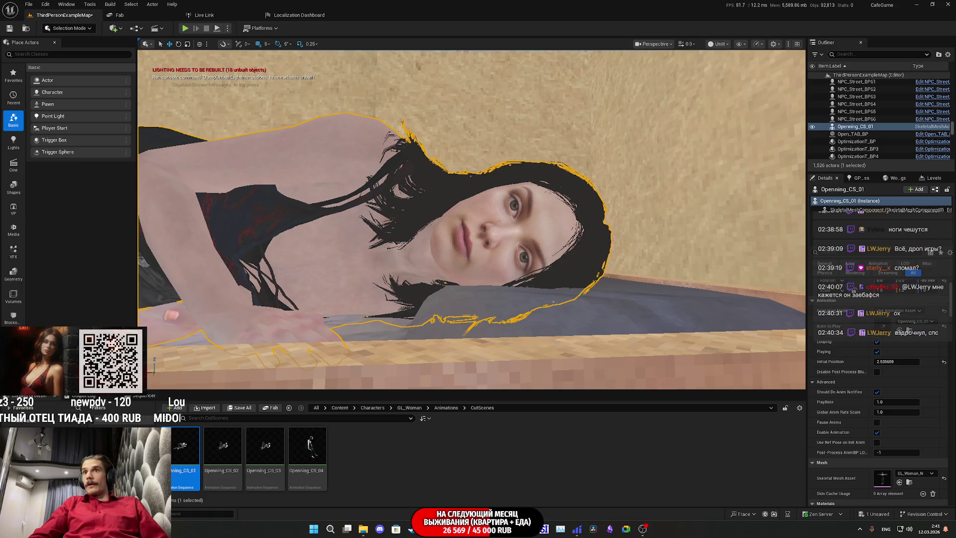
left_click_drag(899, 364, 920, 364)
left_click(944, 362)
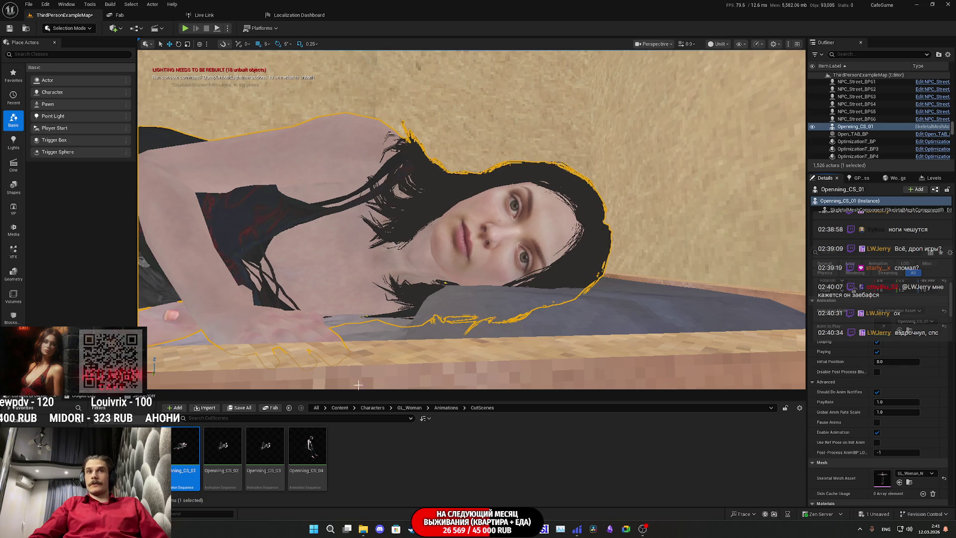
Save all modified content and start a play test of the level
key("ctrl+s")
left_click(553, 352)
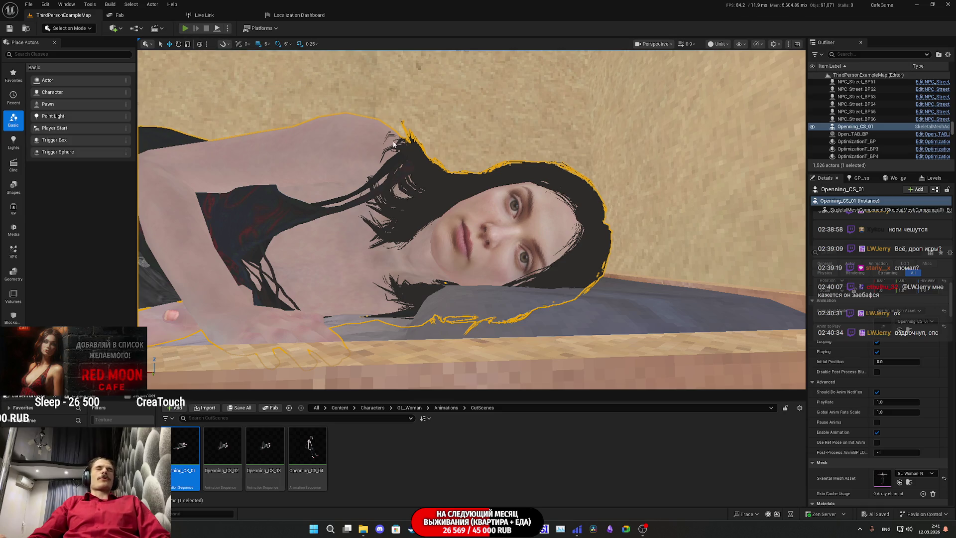
key("alt+p")
key("F11")
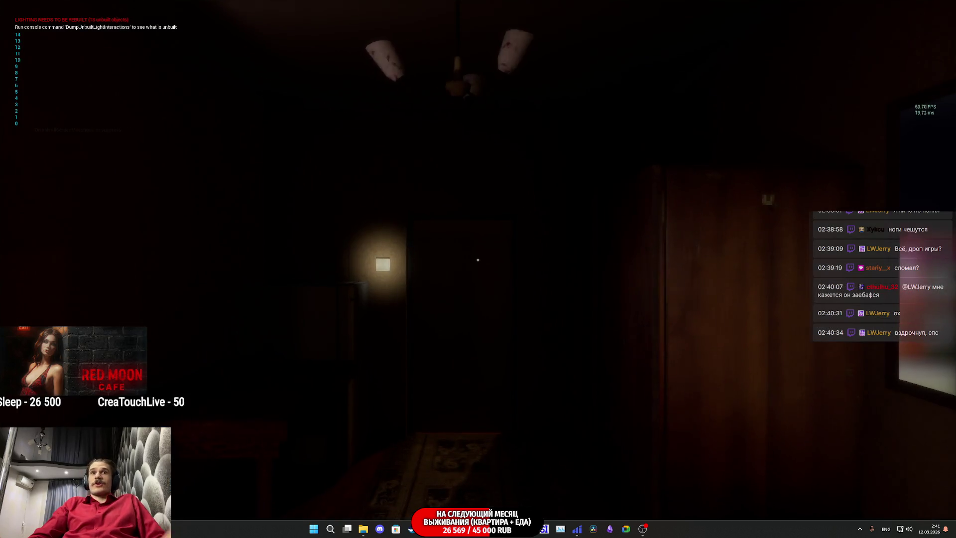
key("w")
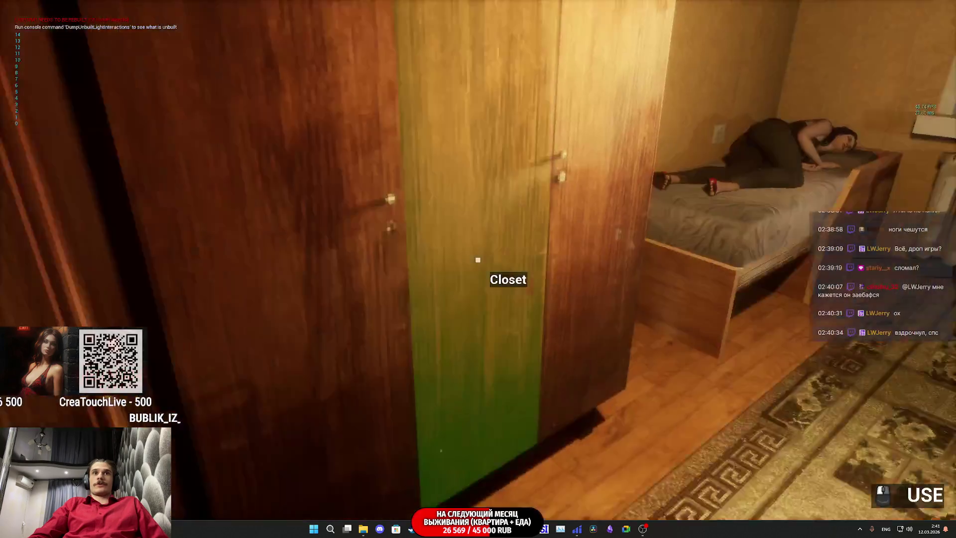
key("w")
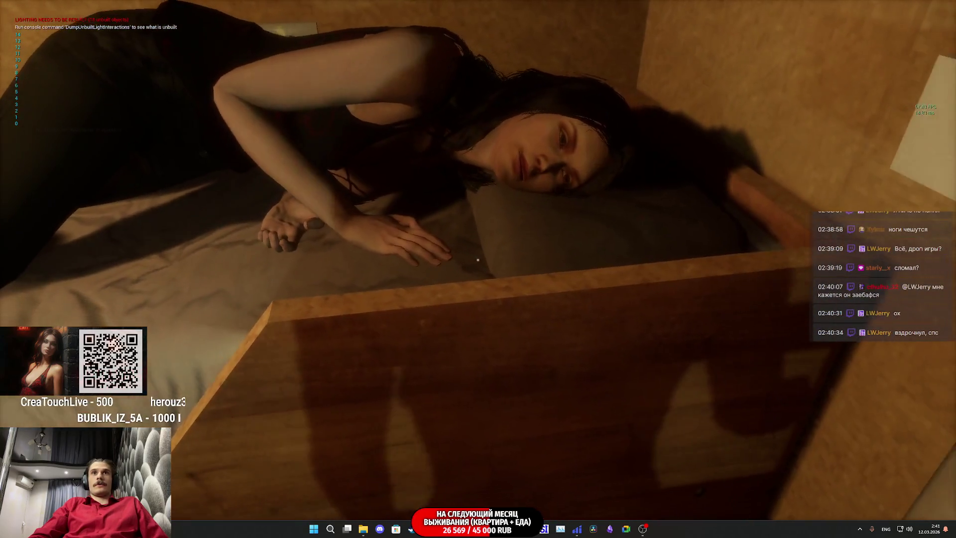
key("s")
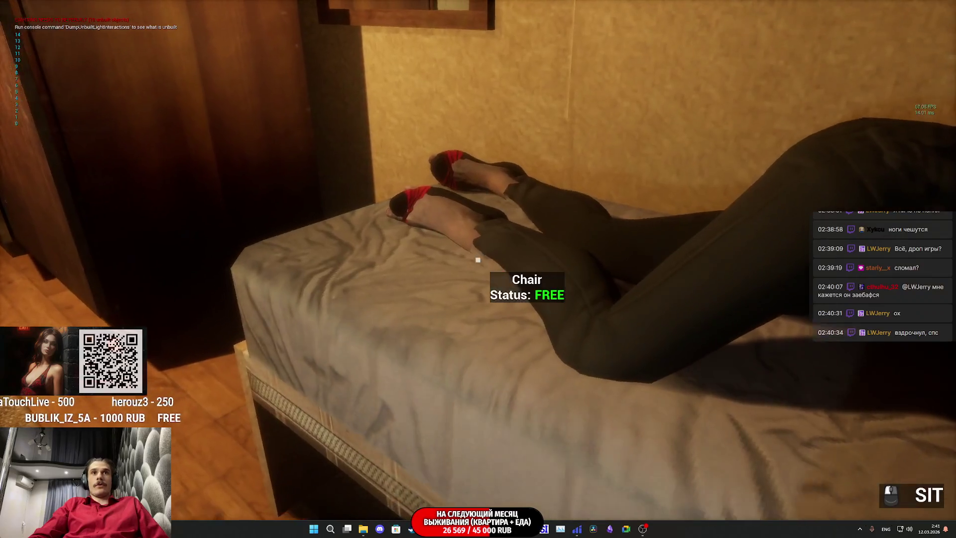
key("F8")
key("F11")
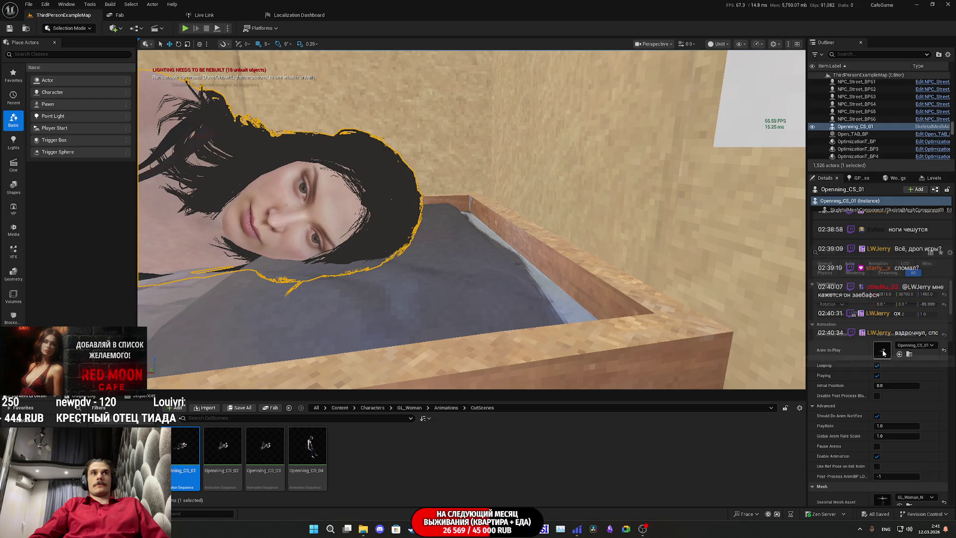
Set Anim to Play to Openning_CS_02, then back to Openning_CS_01
left_click(240, 454)
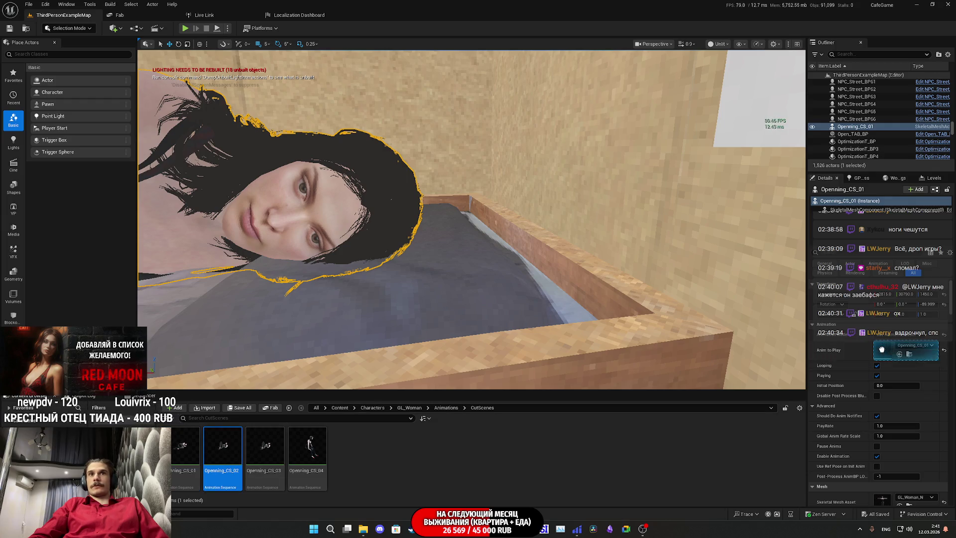
left_click_drag(881, 350, 881, 349)
left_click_drag(185, 448, 514, 416)
left_click_drag(882, 348, 883, 348)
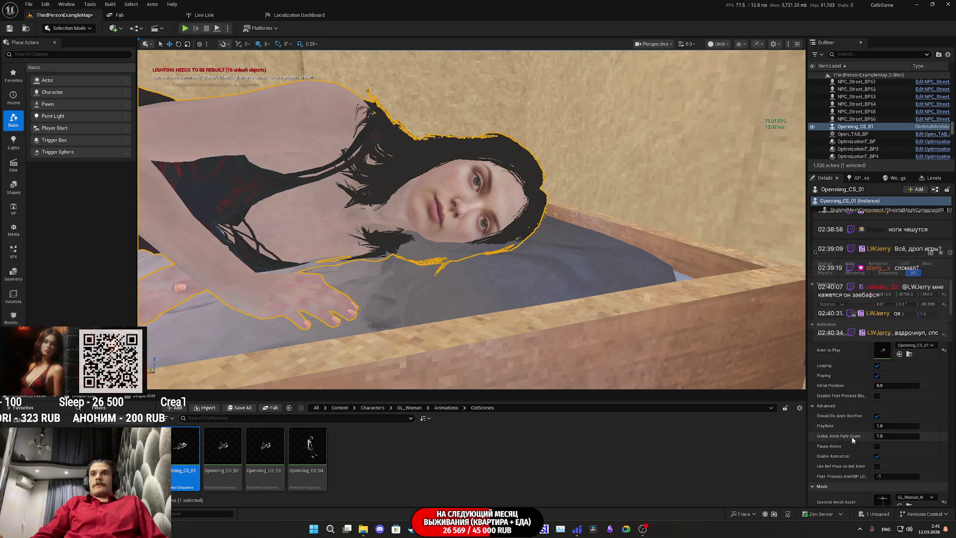
Swap the character's Skeletal Mesh Asset to Corset and view her face up close
left_click(899, 494)
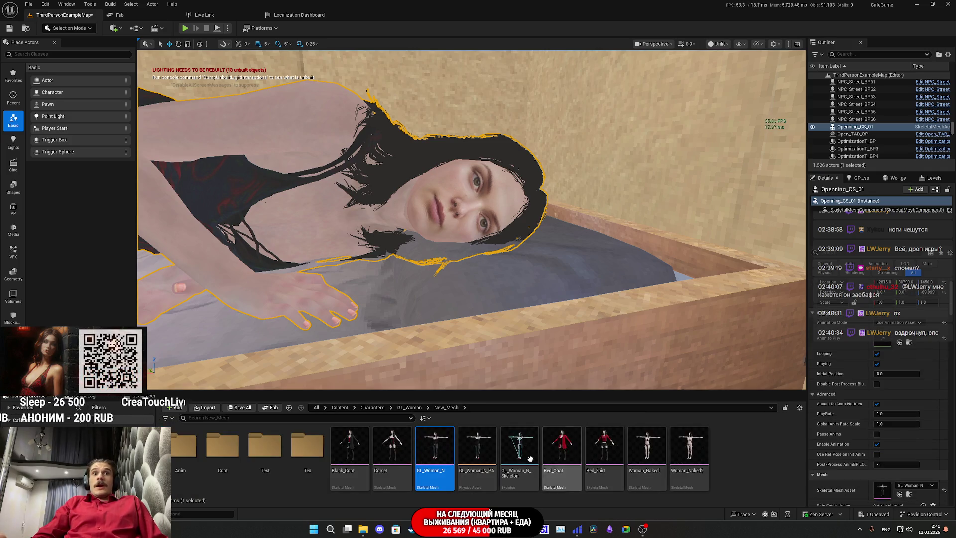
mouse_move(395, 457)
left_mouse_down()
mouse_move(871, 349)
mouse_move(876, 447)
left_mouse_up()
left_click_drag(875, 485, 875, 487)
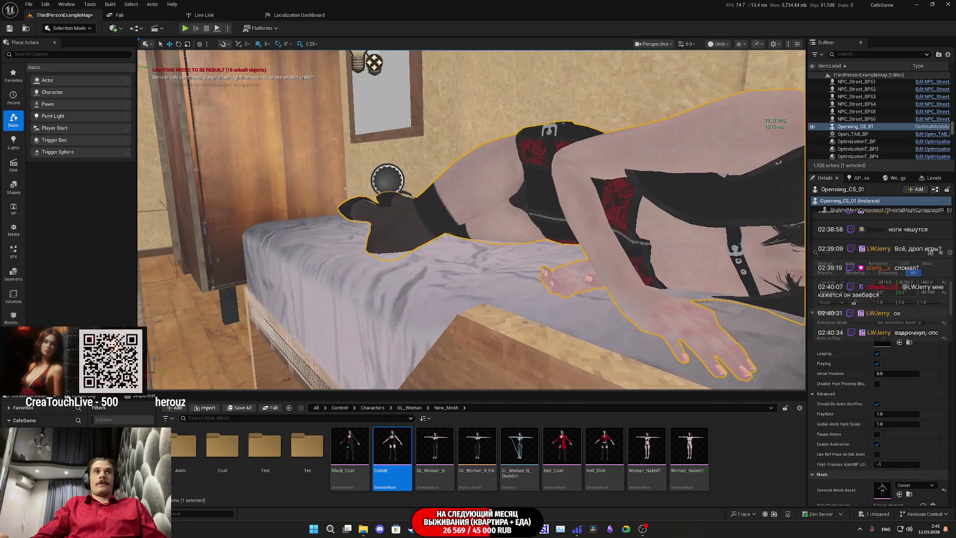
left_click_drag(413, 113, 413, 113)
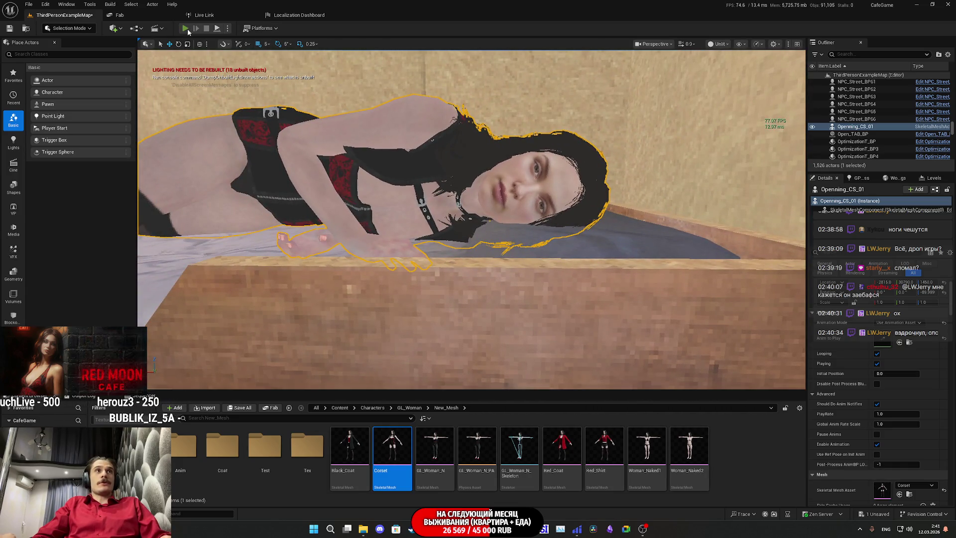
Play the level, switch on the toilet light, walk to the bed and interact with the woman
key("alt+p")
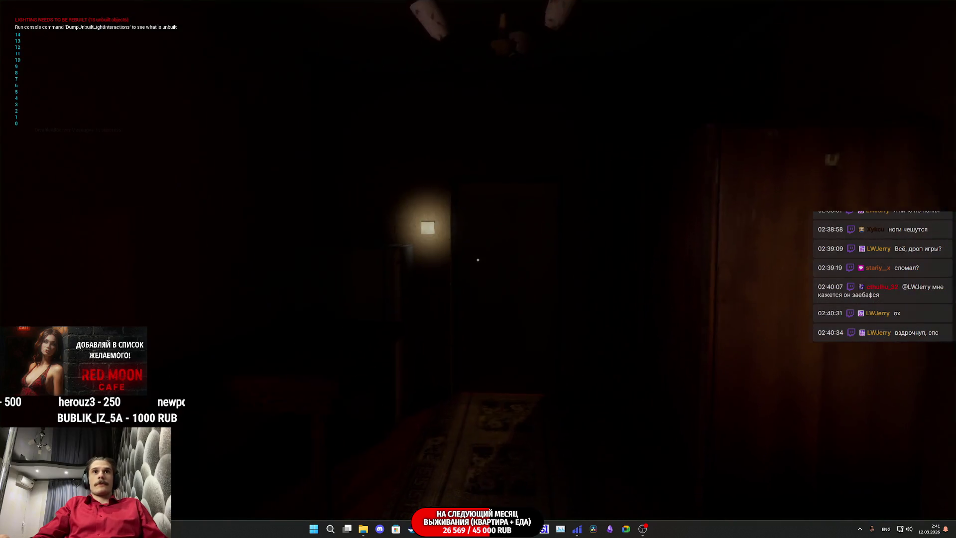
left_click(478, 260)
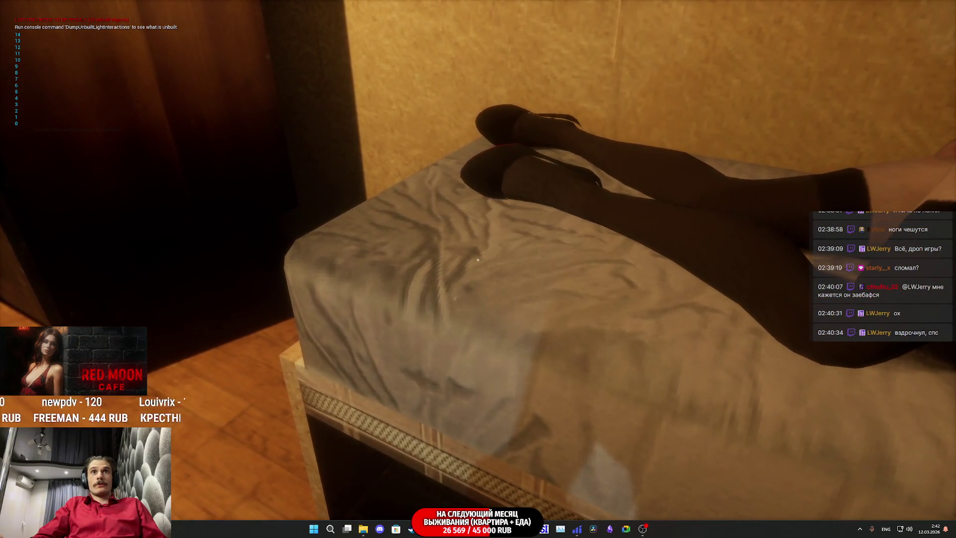
key("w")
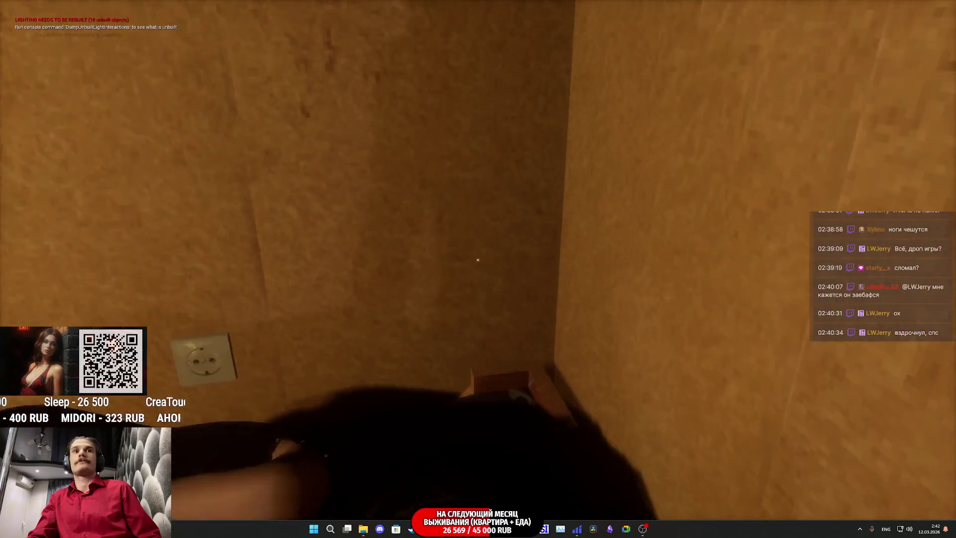
key("e")
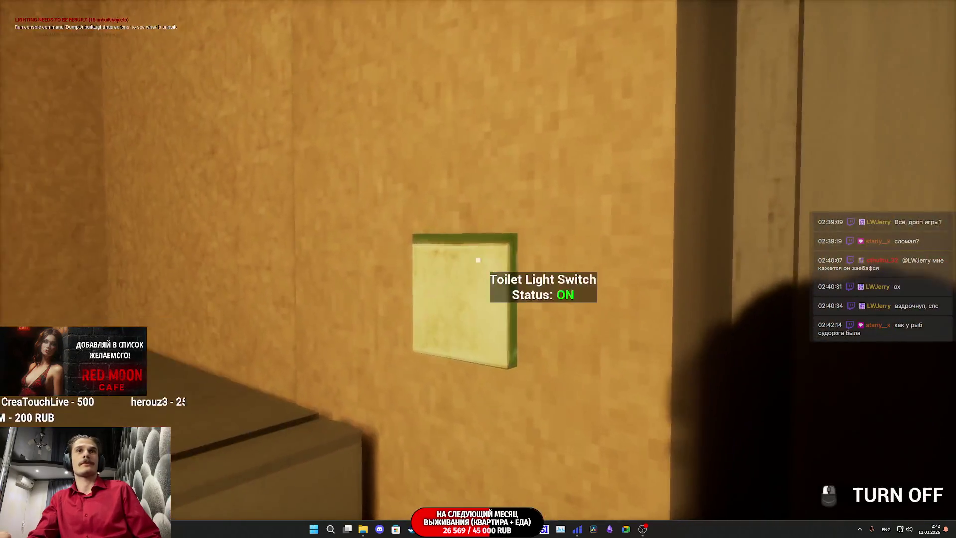
left_click(478, 259)
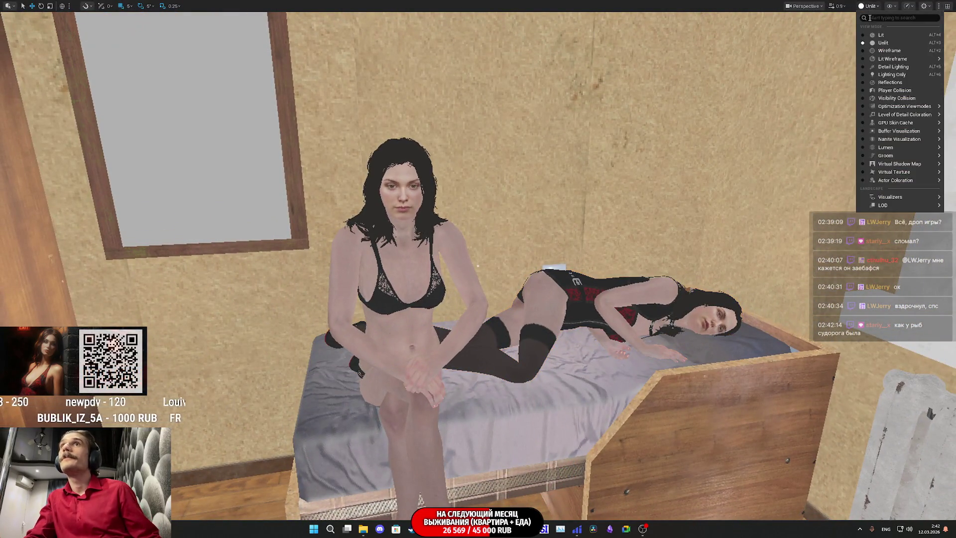
Return to lit view and stop the play test with F8
key("alt+4")
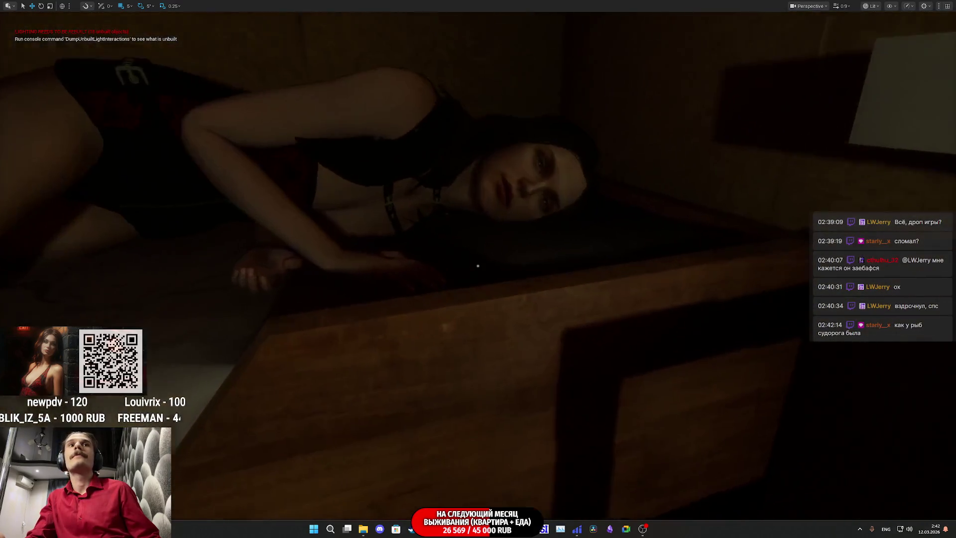
scroll(477, 265, "up", 3)
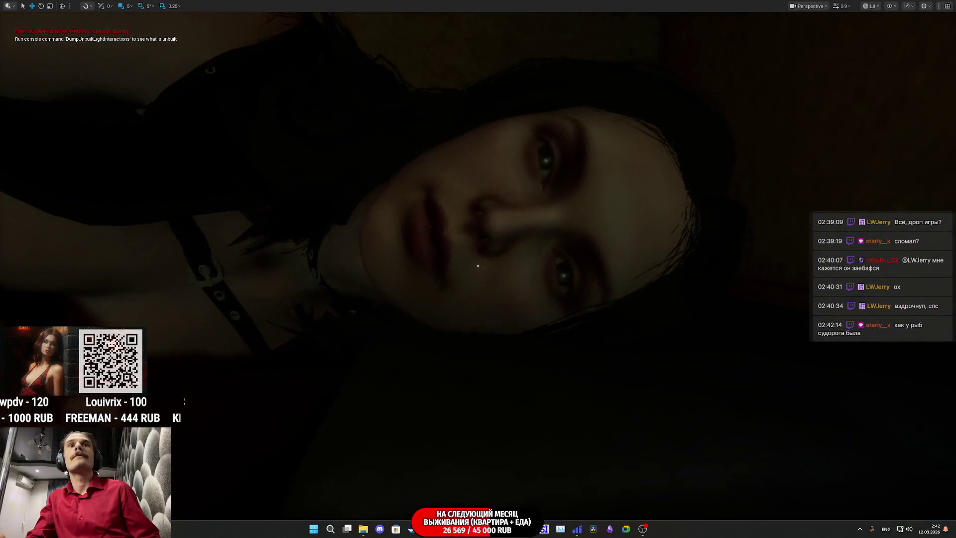
scroll(477, 265, "down", 3)
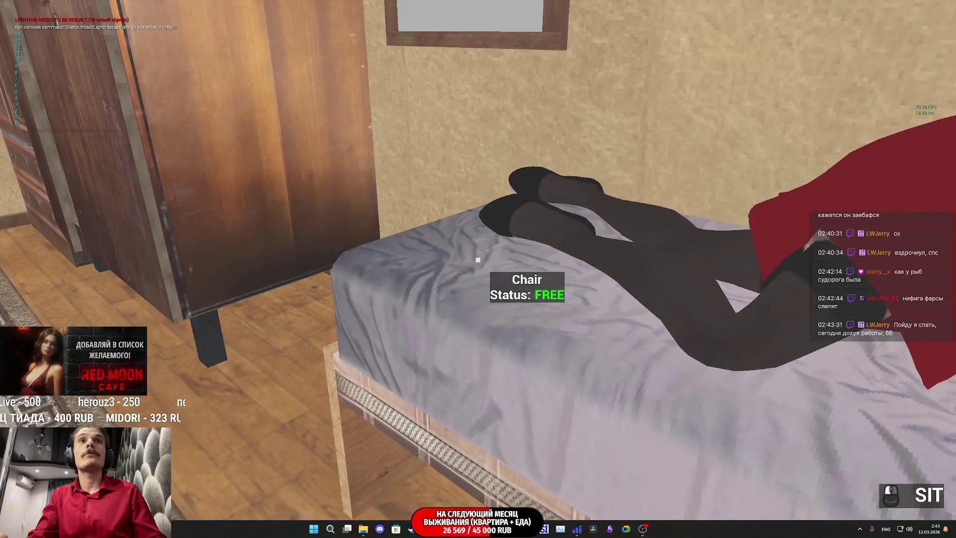
key("F8")
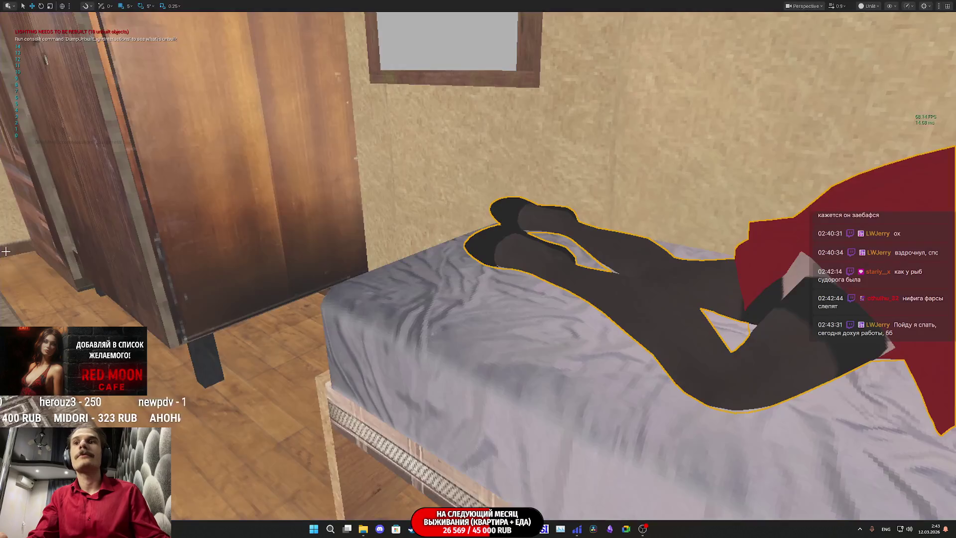
Leave fullscreen and assign the Red_Shirt mesh to the cutscene character
key("F11")
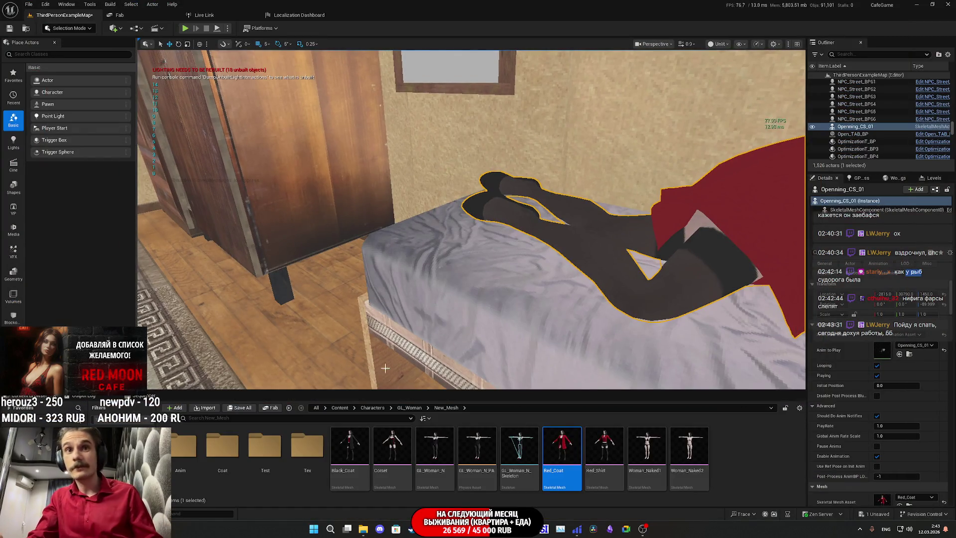
left_click_drag(604, 448, 880, 400)
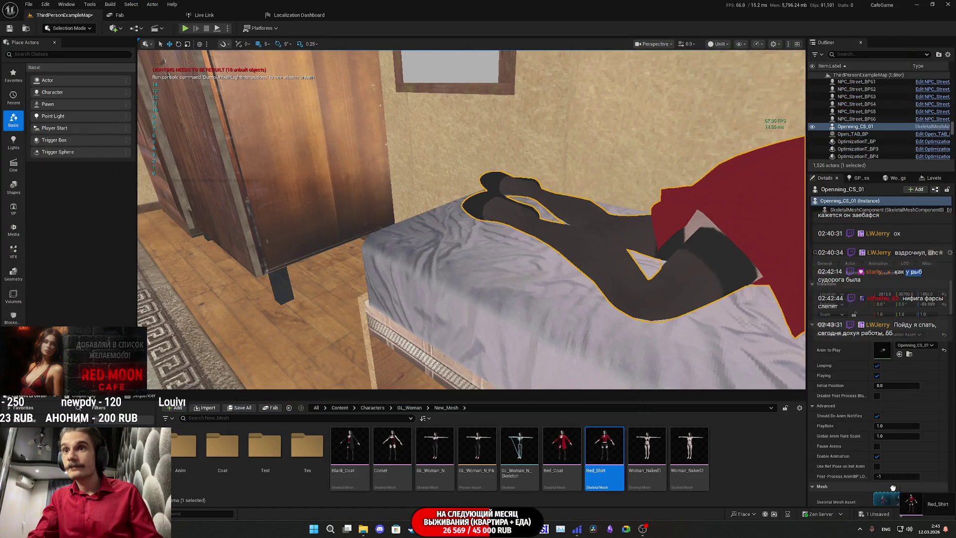
left_click_drag(893, 483, 884, 506)
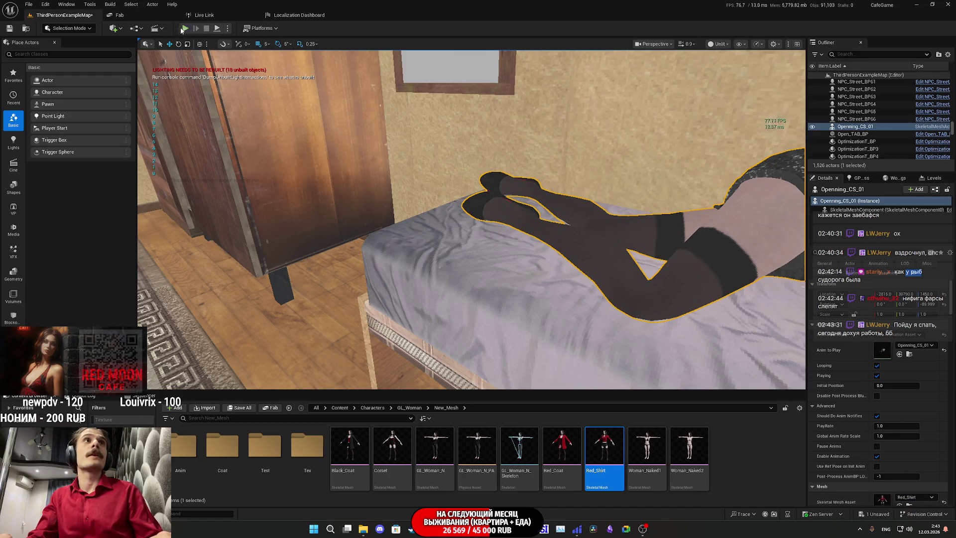
Run a quick play test, then open the Red_Shirt mesh to inspect its morph targets
key("alt+p")
key("F11")
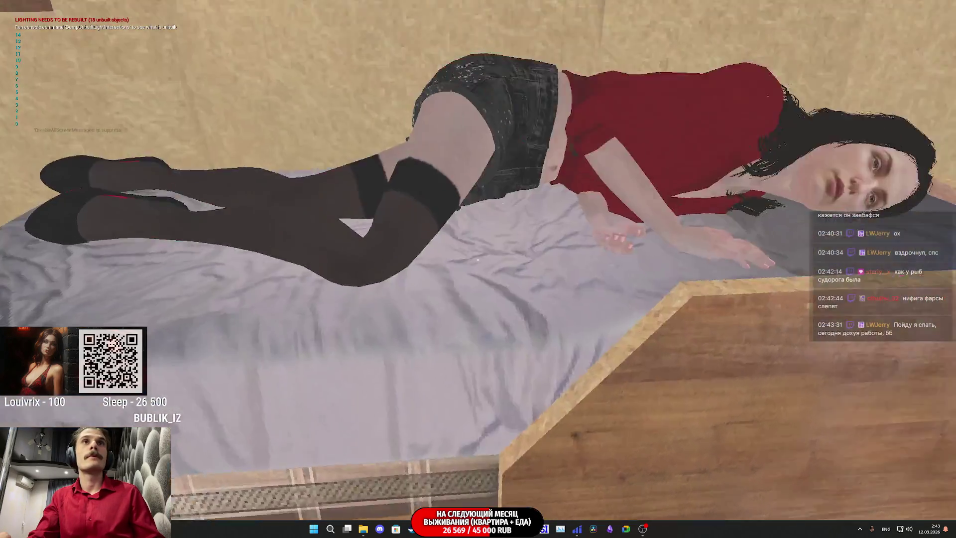
key("Escape")
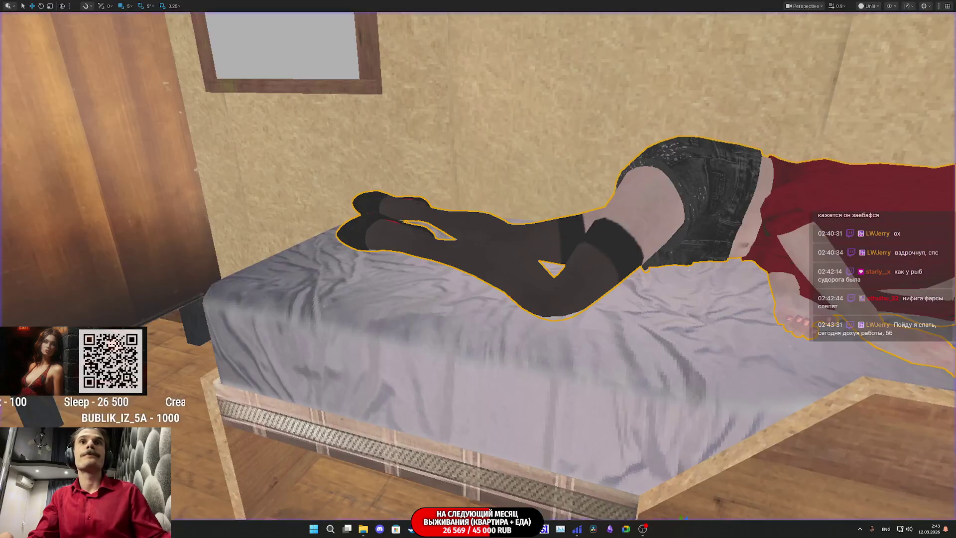
key("F11")
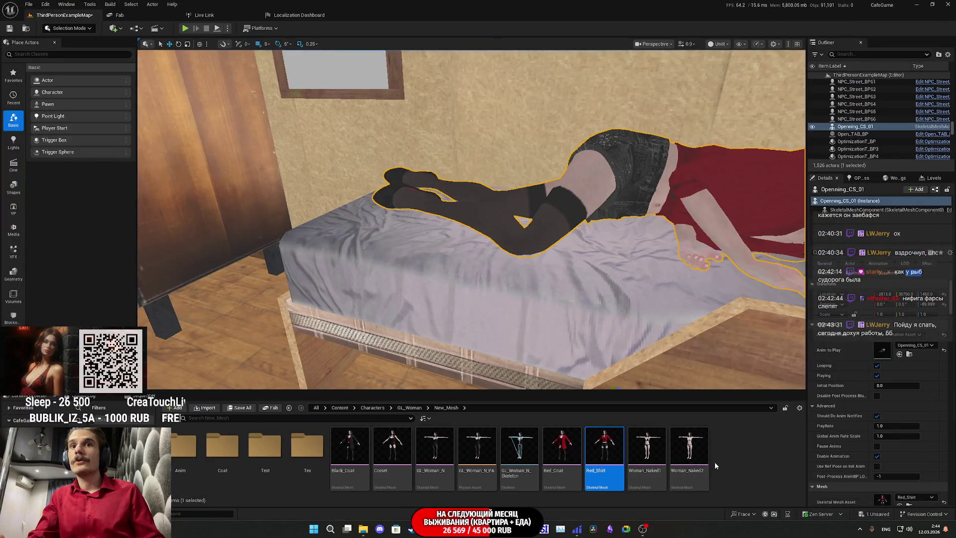
double_click(610, 446)
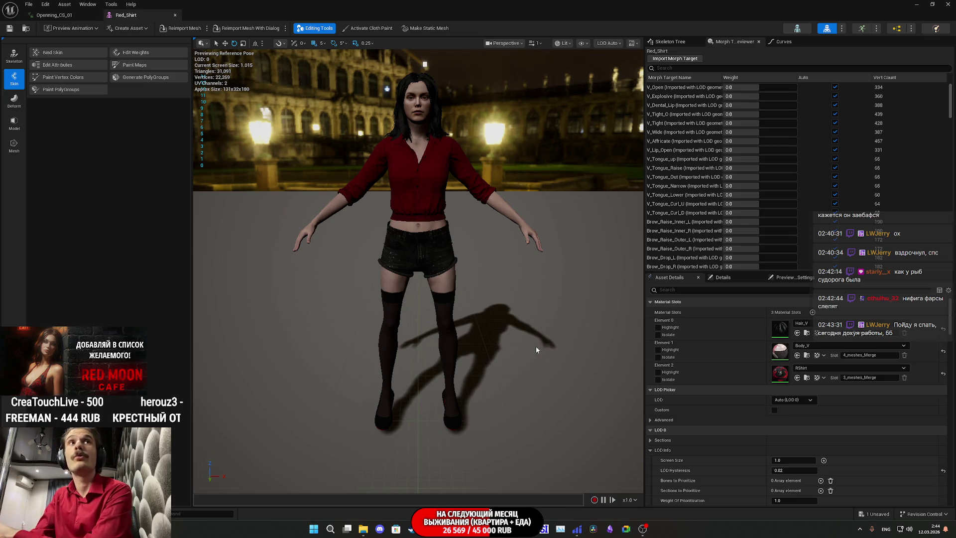
Scroll through Red_Shirt's morph target list, then close its editor and return to the level
scroll(835, 199, "down", 10)
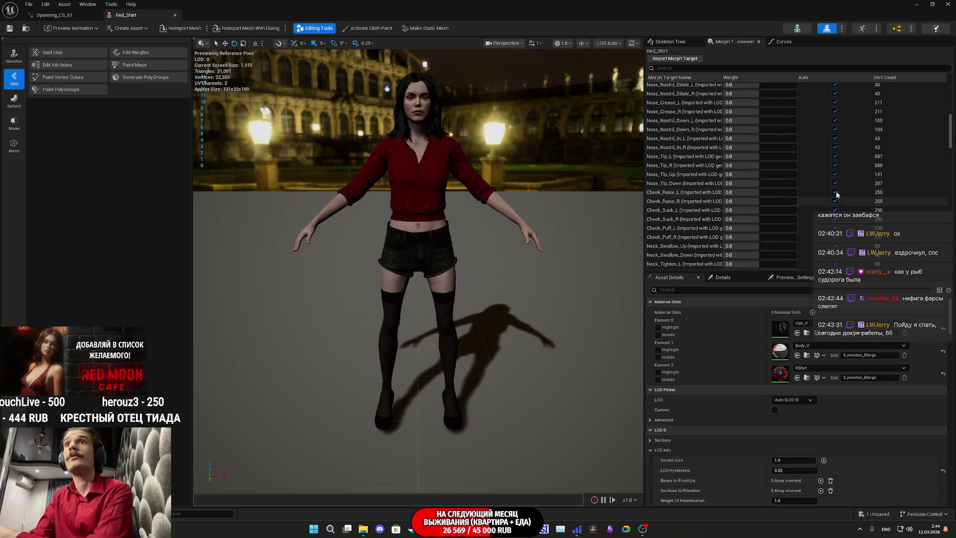
scroll(821, 196, "down", 15)
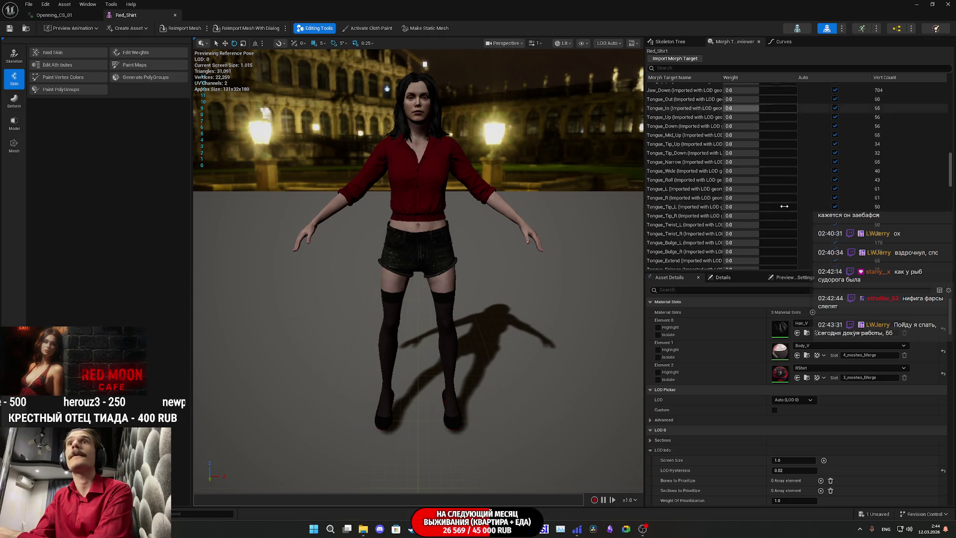
scroll(810, 206, "down", 5)
mouse_move(951, 193)
left_mouse_down()
mouse_move(915, 187)
mouse_move(898, 101)
mouse_move(882, 169)
mouse_move(872, 141)
left_mouse_up()
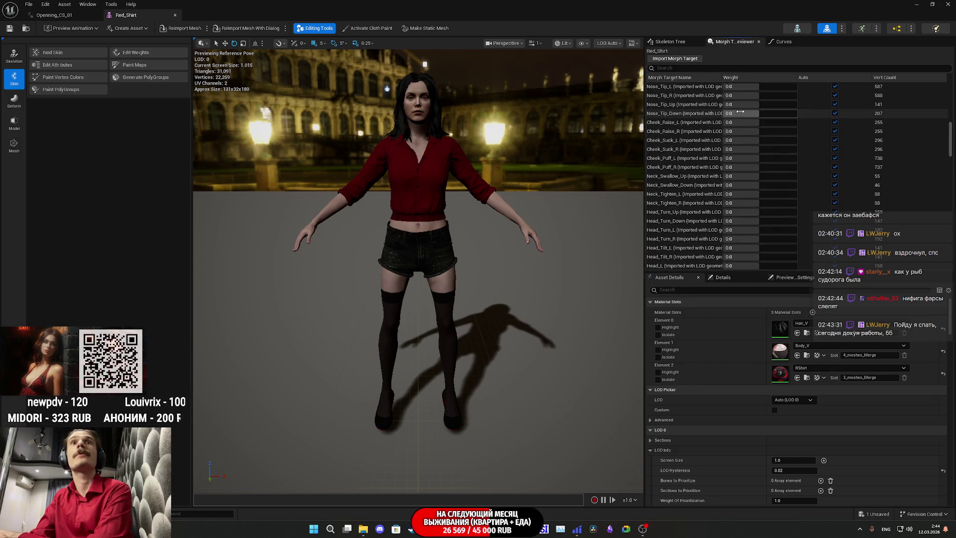
middle_click(157, 15)
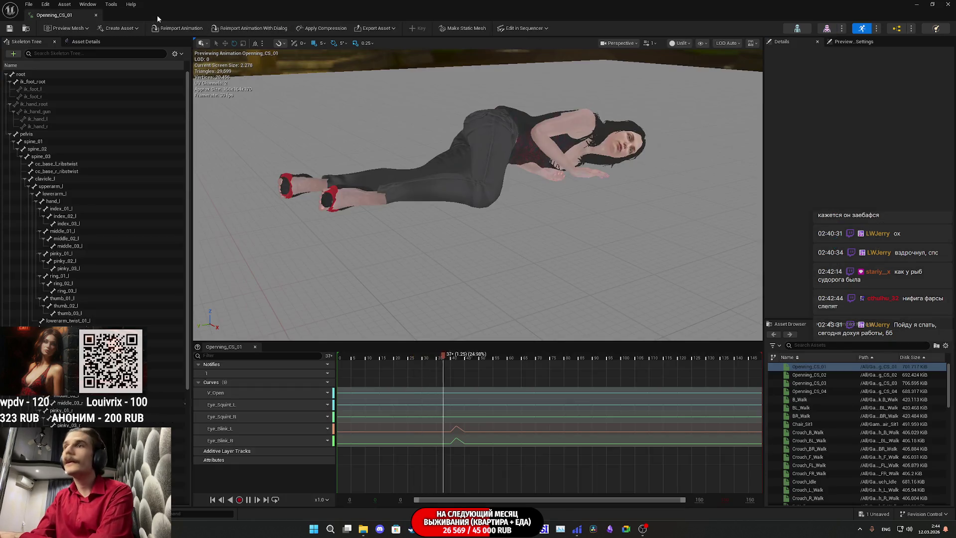
left_click(917, 5)
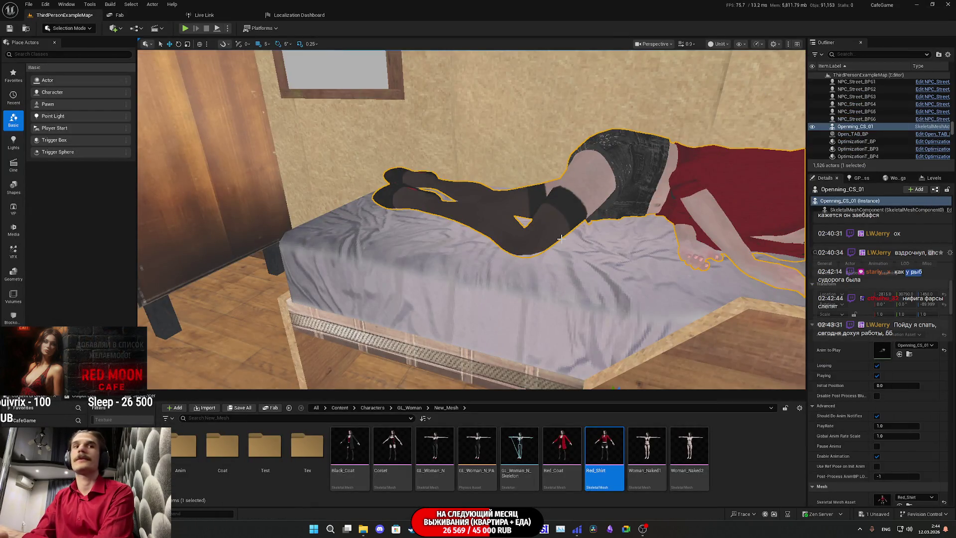
double_click(451, 454)
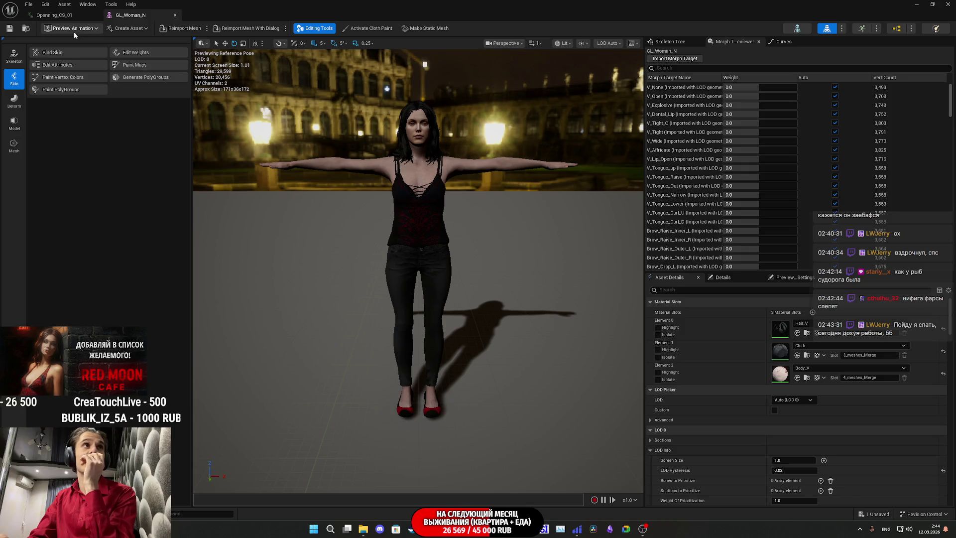
scroll(729, 176, "down", 10)
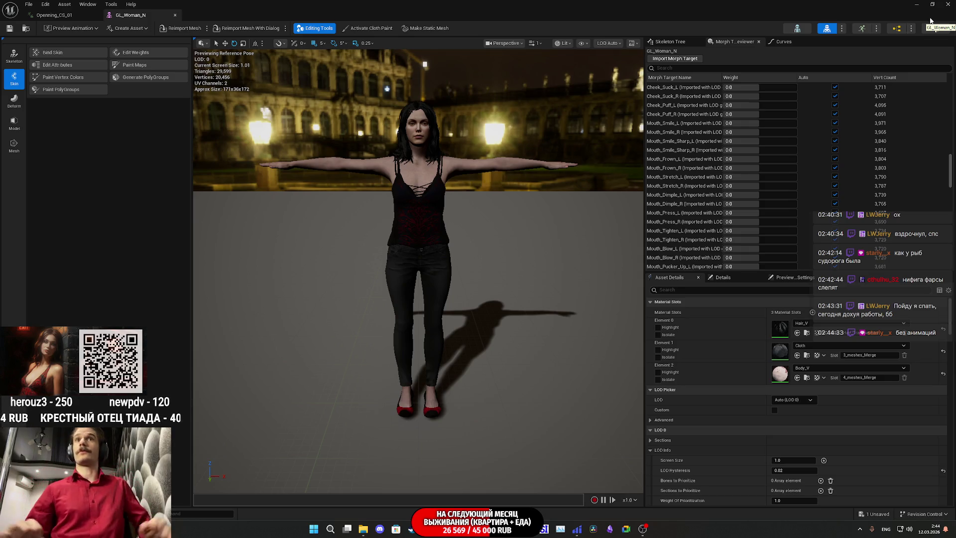
scroll(386, 89, "up", 10)
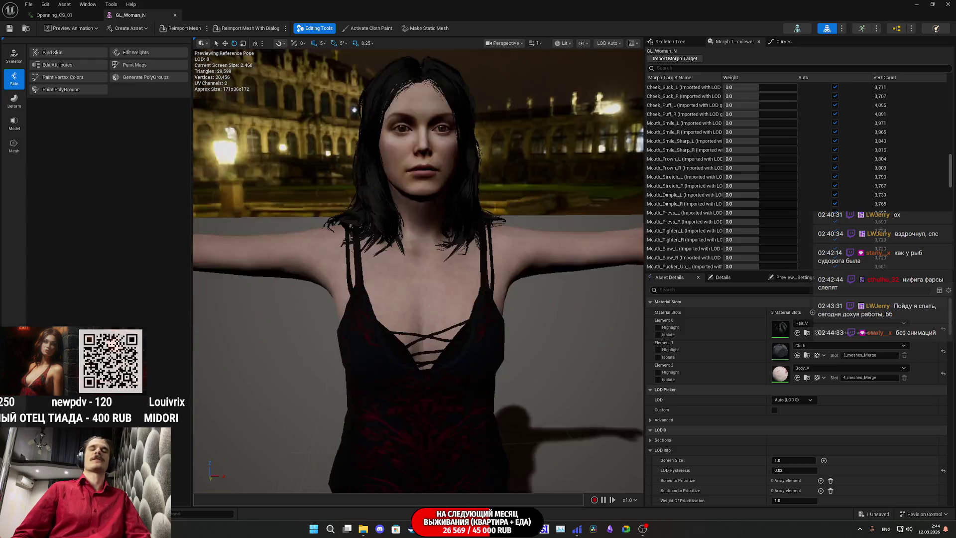
mouse_move(387, 89)
left_mouse_down()
mouse_move(398, 164)
mouse_move(406, 88)
left_mouse_up()
scroll(406, 88, "up", 5)
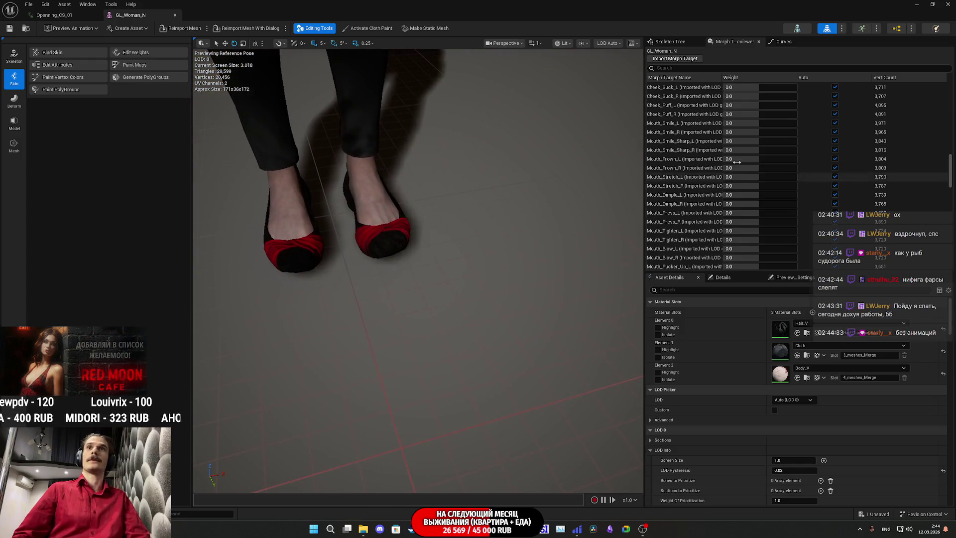
mouse_move(740, 177)
left_mouse_down()
mouse_move(792, 178)
mouse_move(725, 178)
left_mouse_up()
left_click(835, 176)
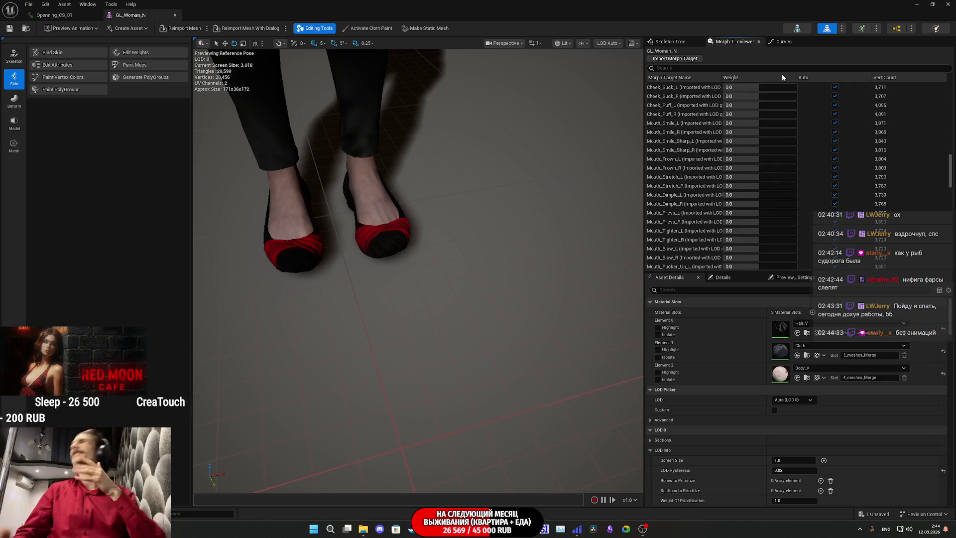
left_click(916, 4)
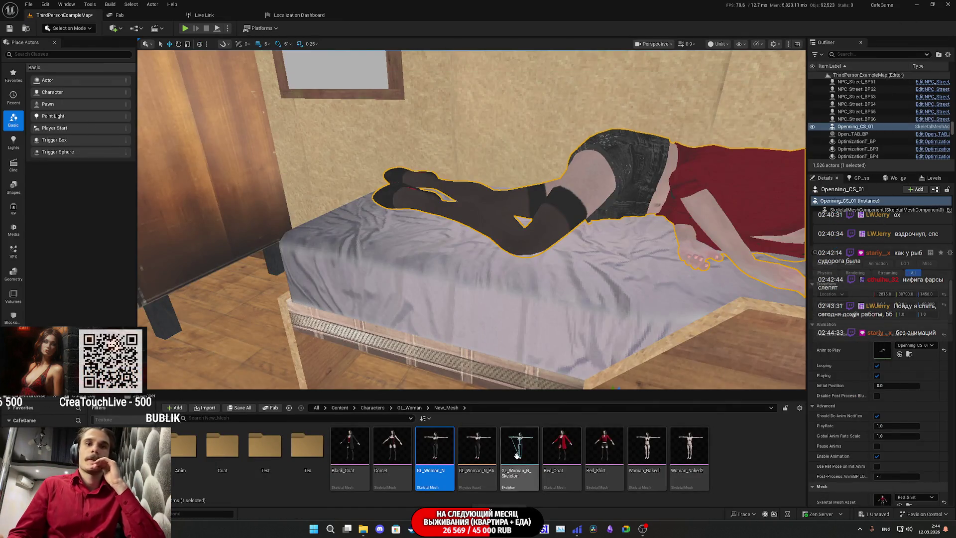
Minimize Unreal and the browser, then launch Blender from the desktop
left_click(916, 5)
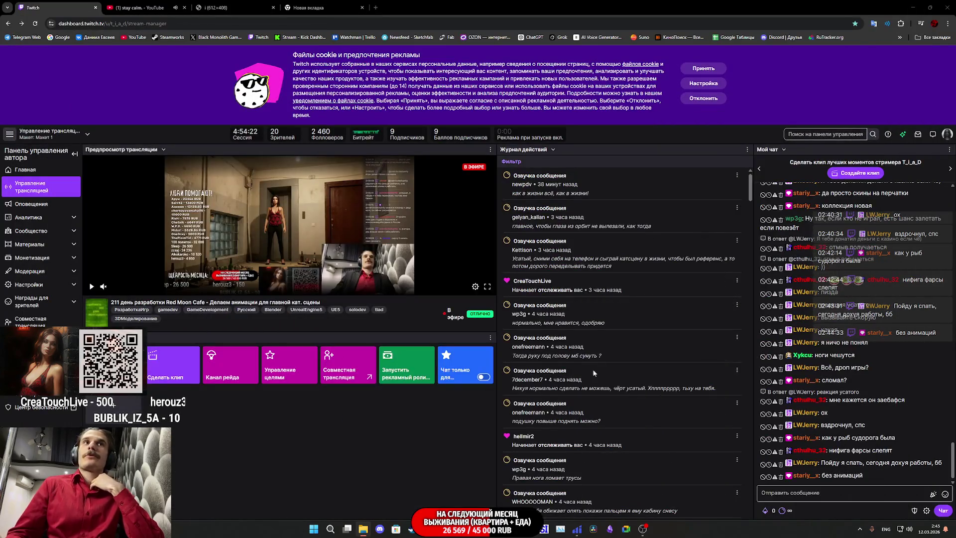
left_click(917, 5)
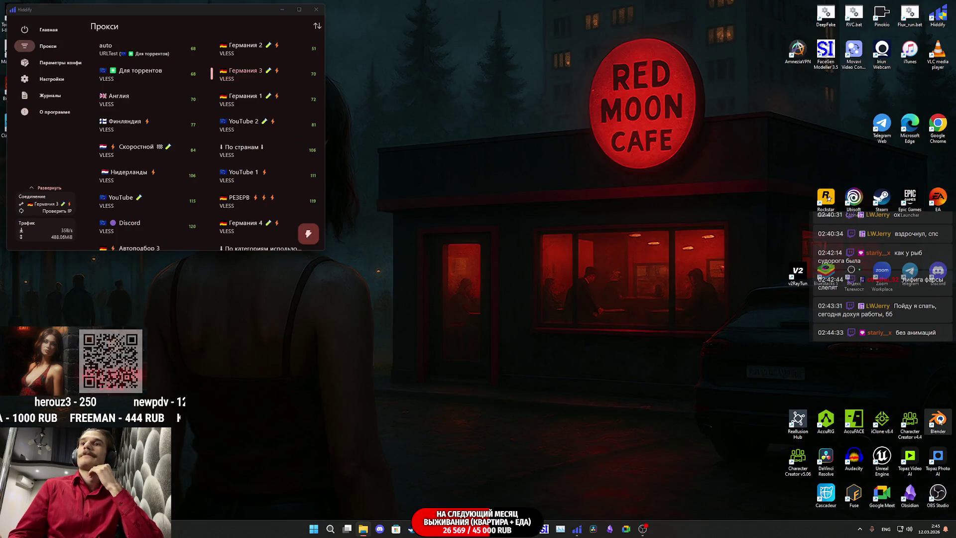
double_click(939, 420)
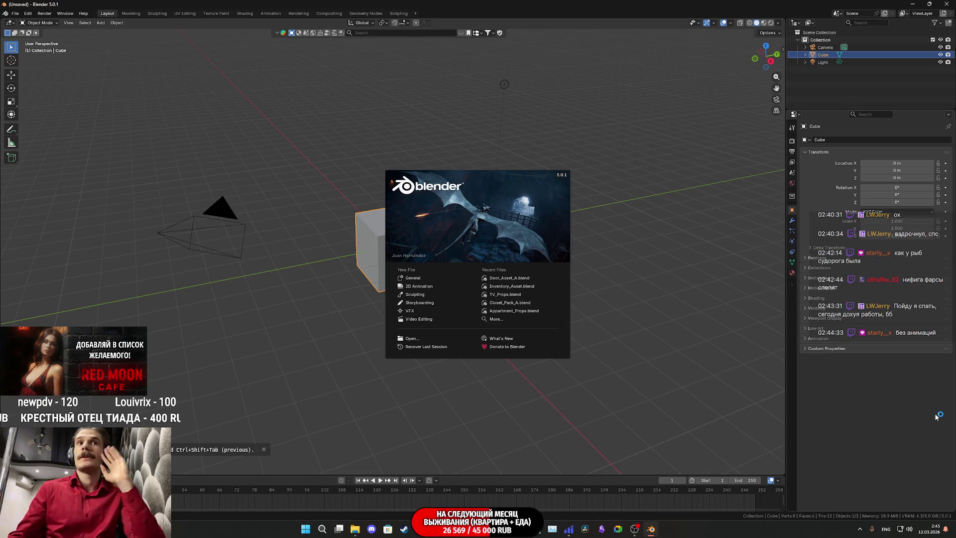
Dismiss the splash screen and delete the default camera, cube and light
left_click(689, 395)
left_click_drag(588, 370, 163, 52)
key("Delete")
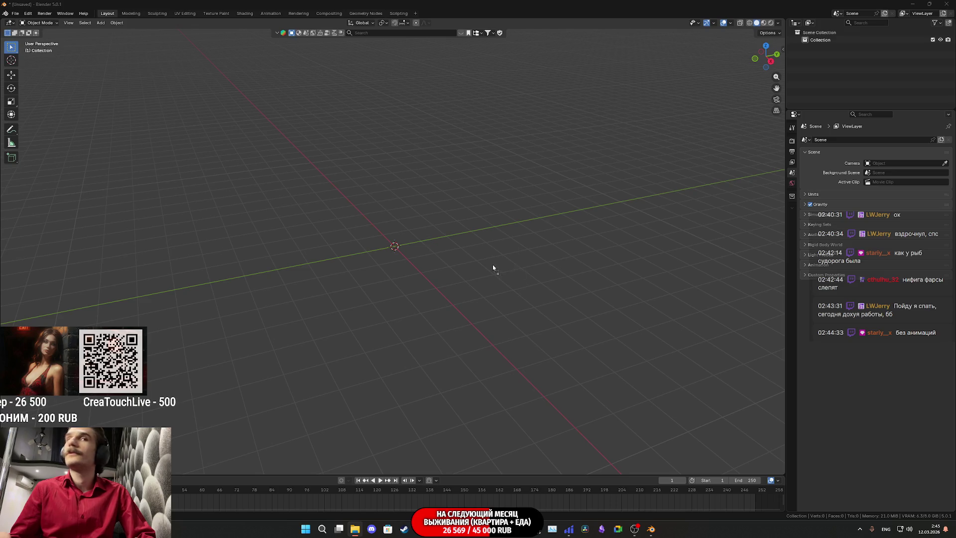
Import GL_Woman_N.Fbx and check the body mesh's vertex groups
left_click_drag(495, 267, 494, 269)
left_click(481, 402)
scroll(438, 234, "up", 5)
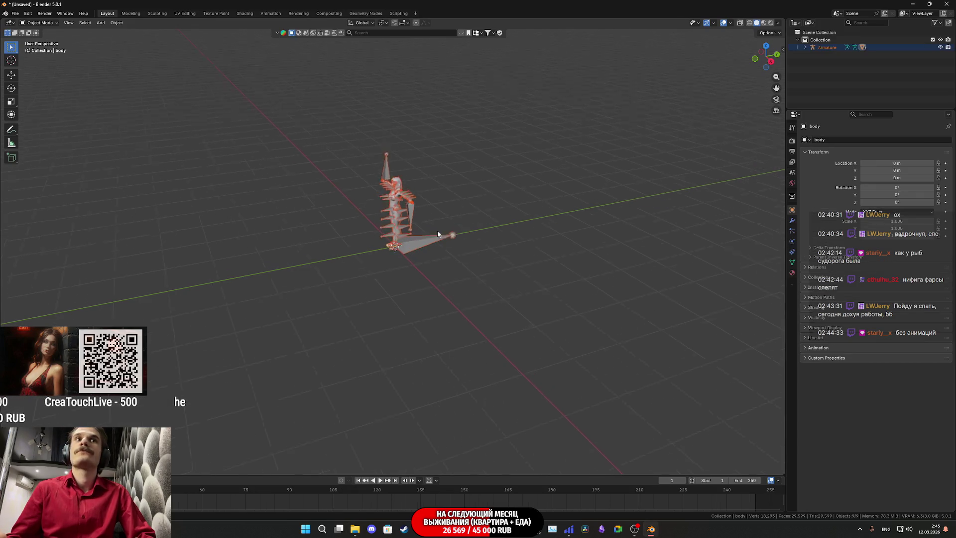
scroll(498, 252, "up", 5)
scroll(507, 324, "down", 3)
scroll(505, 327, "up", 4)
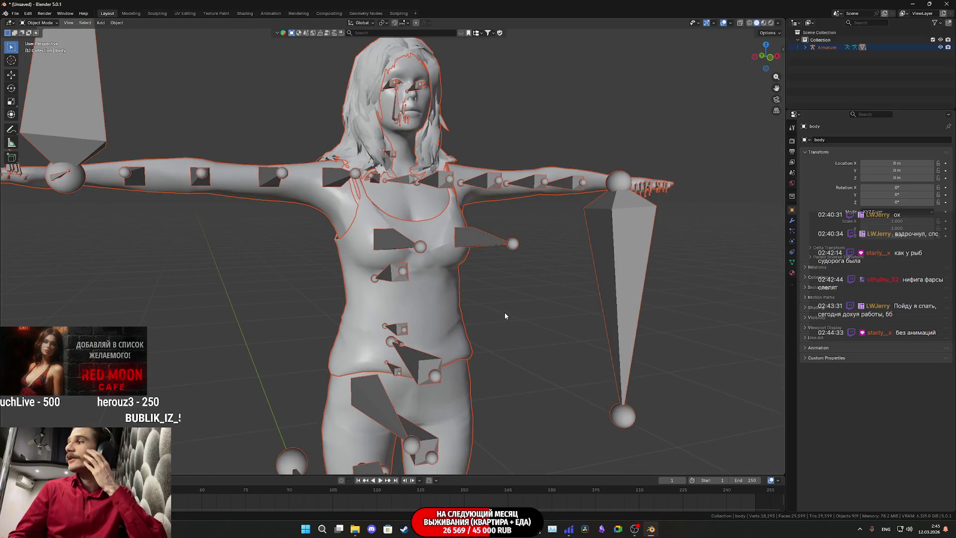
left_click(792, 262)
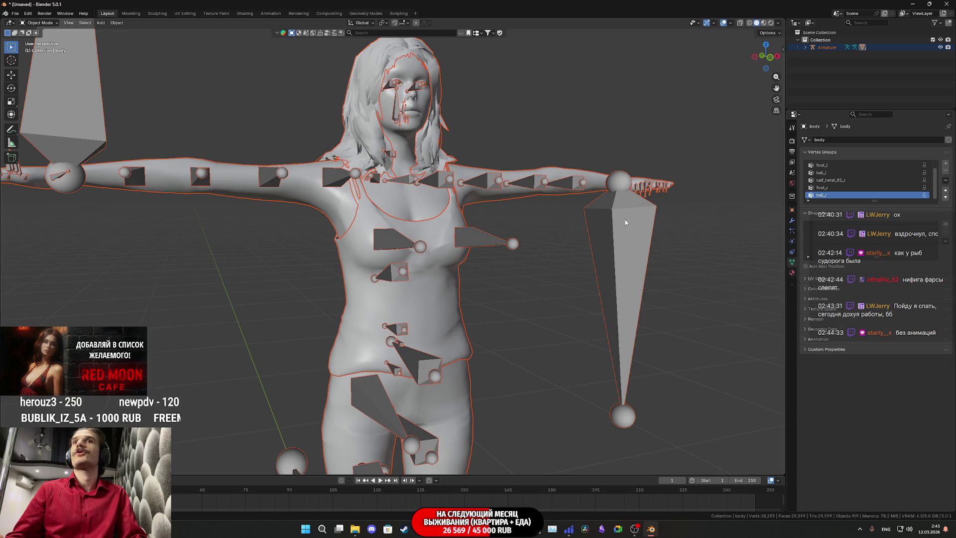
Select the armature and toggle it to Rest Position and back to Pose Position
left_click(465, 237)
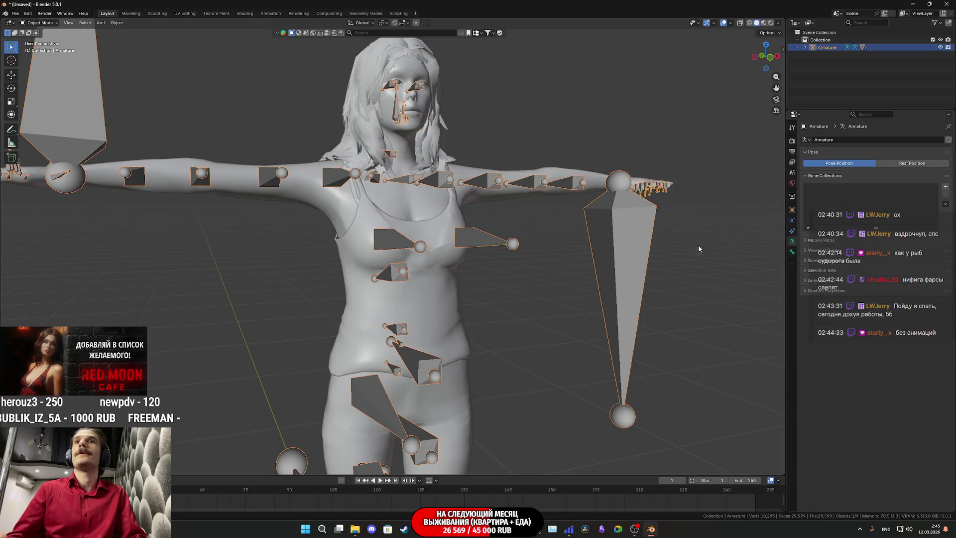
left_click(900, 164)
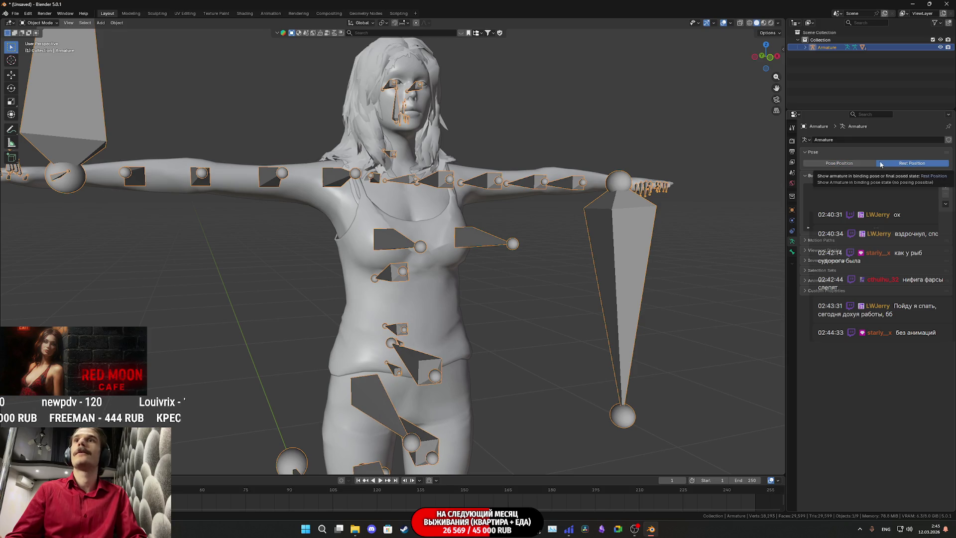
left_click(864, 164)
Compare the armature's Rest and Pose Positions around the feet, ending in Rest Position
scroll(488, 243, "up", 3)
mouse_move(488, 243)
left_mouse_down()
mouse_move(493, 294)
mouse_move(420, 199)
mouse_move(382, 220)
mouse_move(398, 214)
left_mouse_up()
left_click(906, 165)
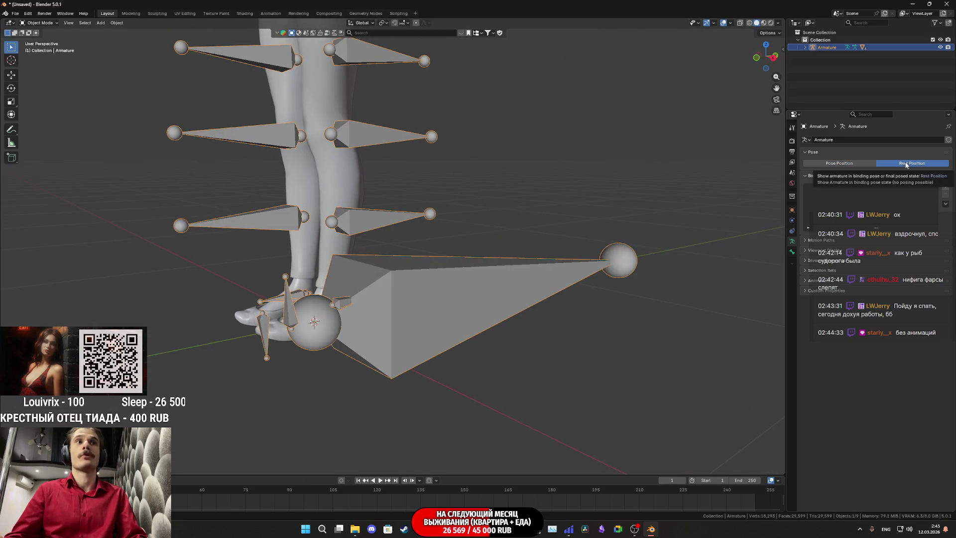
left_click(849, 165)
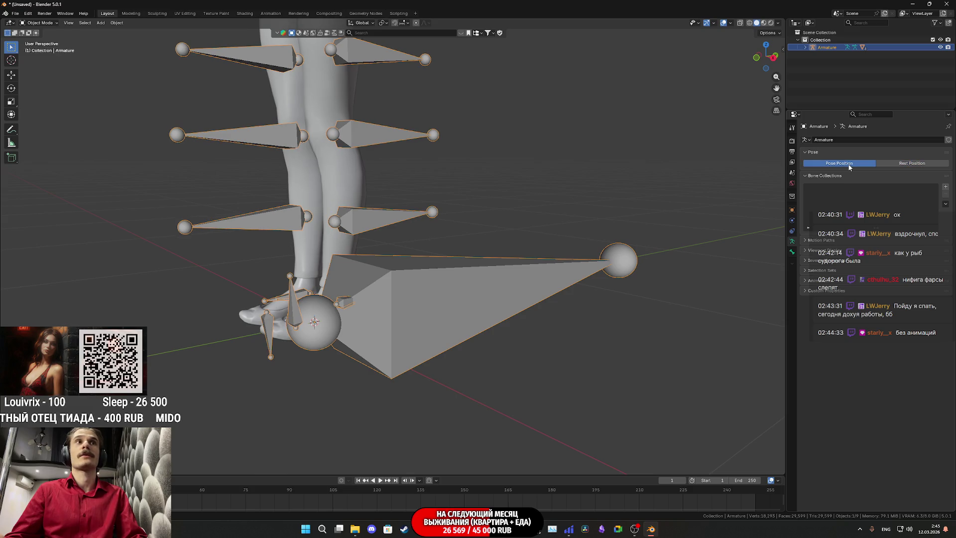
left_click(905, 166)
left_click(845, 163)
left_click(902, 165)
left_click(857, 162)
left_click(910, 164)
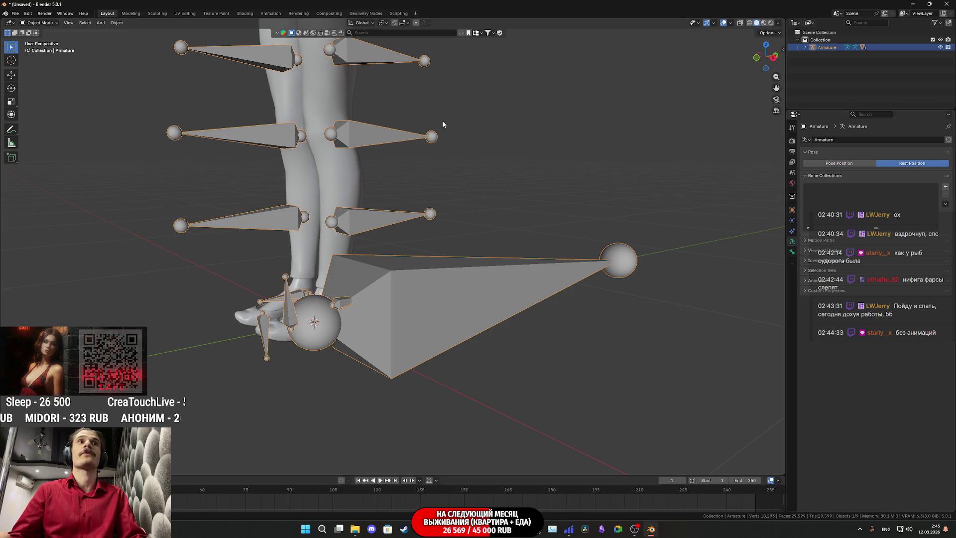
Check the torso and arm from the side in both positions, leaving Rest Position active
scroll(457, 230, "up", 2)
mouse_move(457, 230)
left_mouse_down()
mouse_move(447, 336)
mouse_move(456, 383)
left_mouse_up()
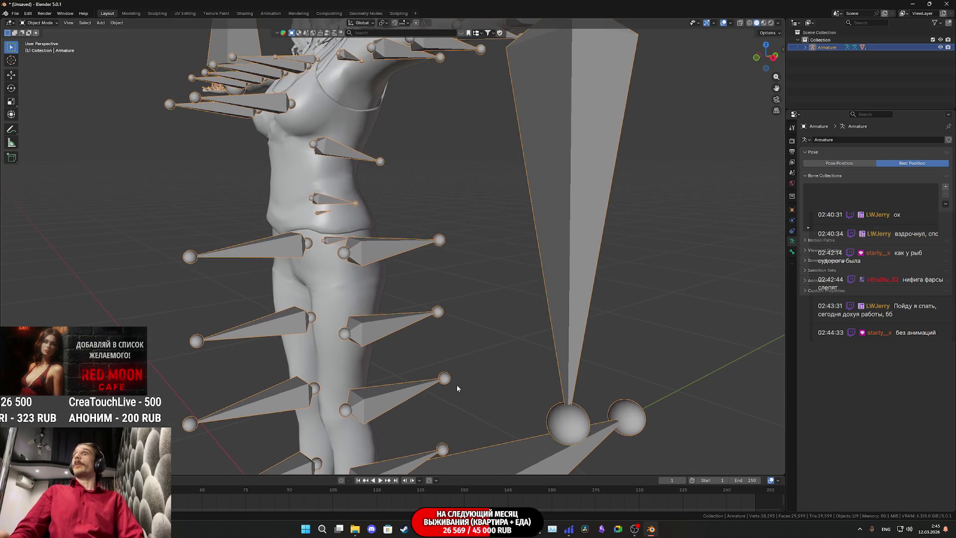
scroll(471, 323, "down", 3)
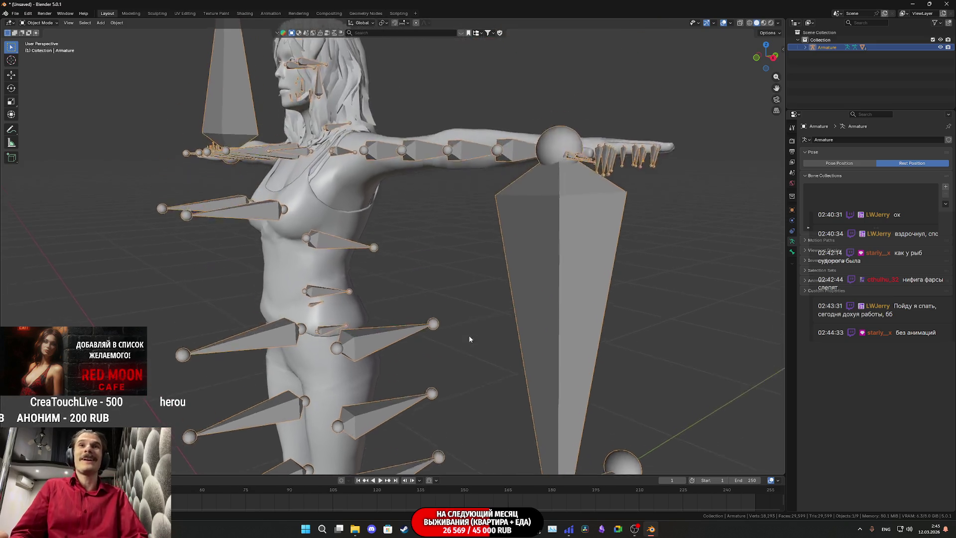
left_click_drag(468, 329, 816, 190)
left_click(840, 164)
left_click(888, 165)
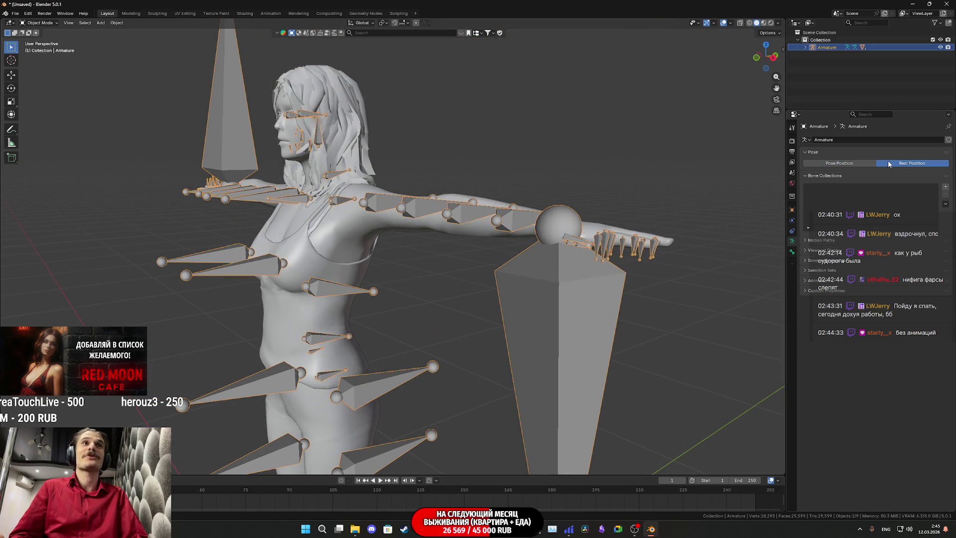
left_click(837, 163)
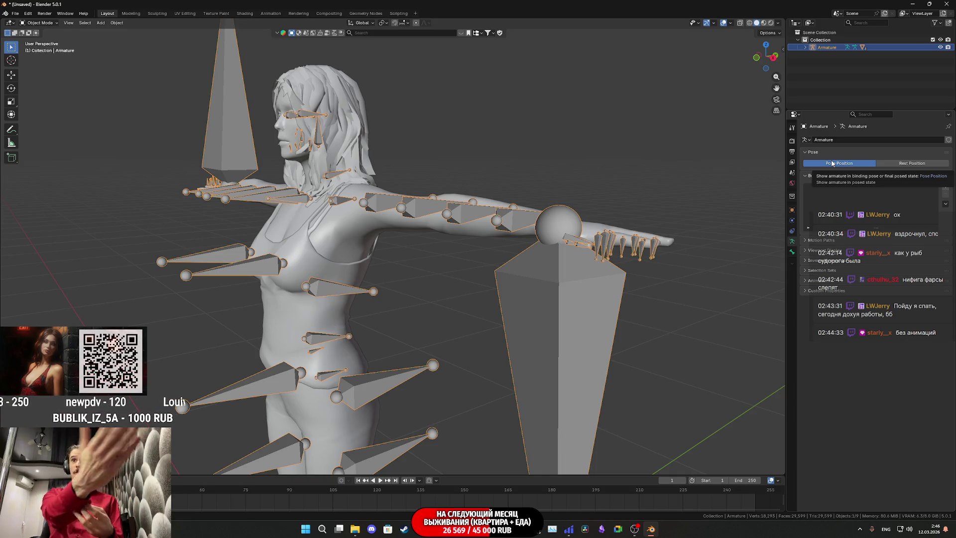
left_click(898, 165)
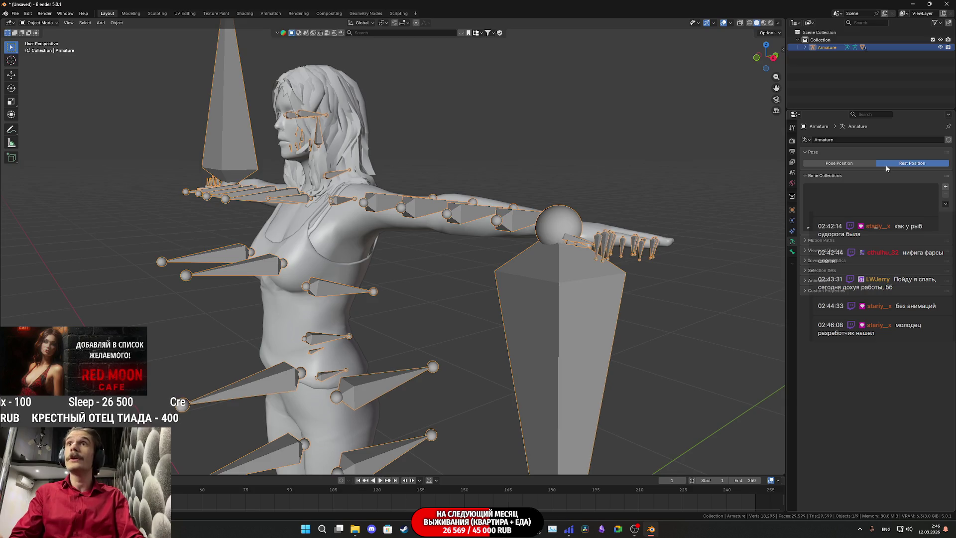
Select every object in the scene ready for export
scroll(431, 255, "down", 3)
key("a")
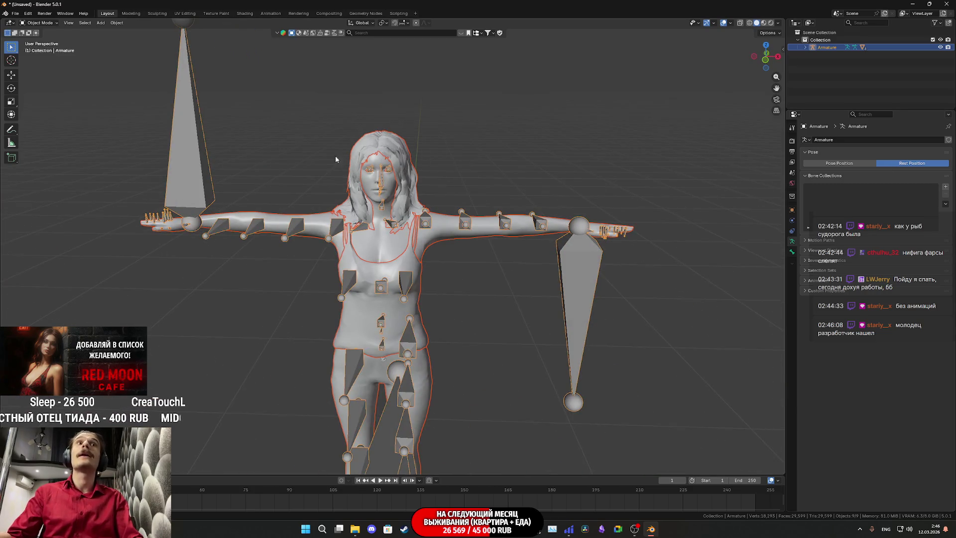
left_click(14, 14)
Start an FBX export limited to the Armature and Mesh object types
mouse_move(50, 127)
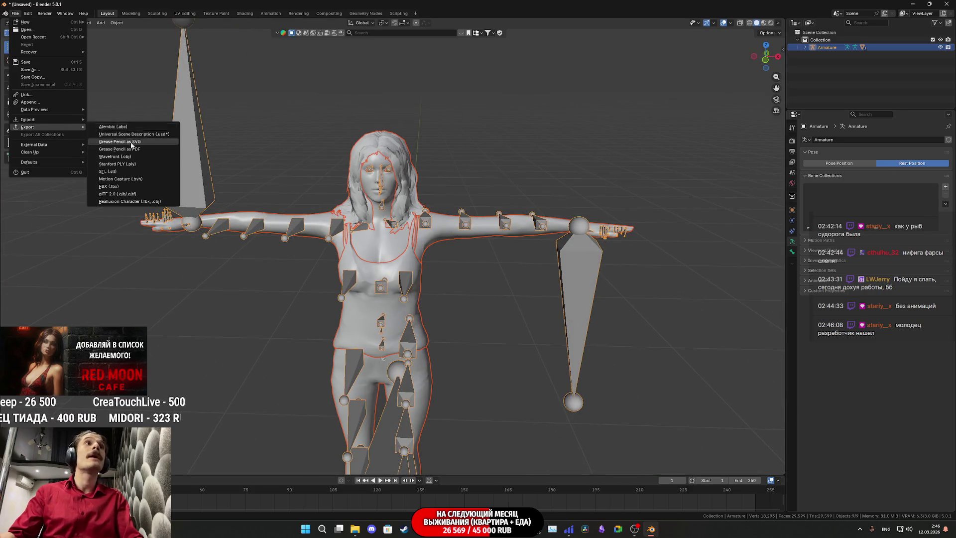
left_click(108, 186)
left_click(550, 311)
left_click(554, 304, "shift")
scroll(523, 288, "down", 3)
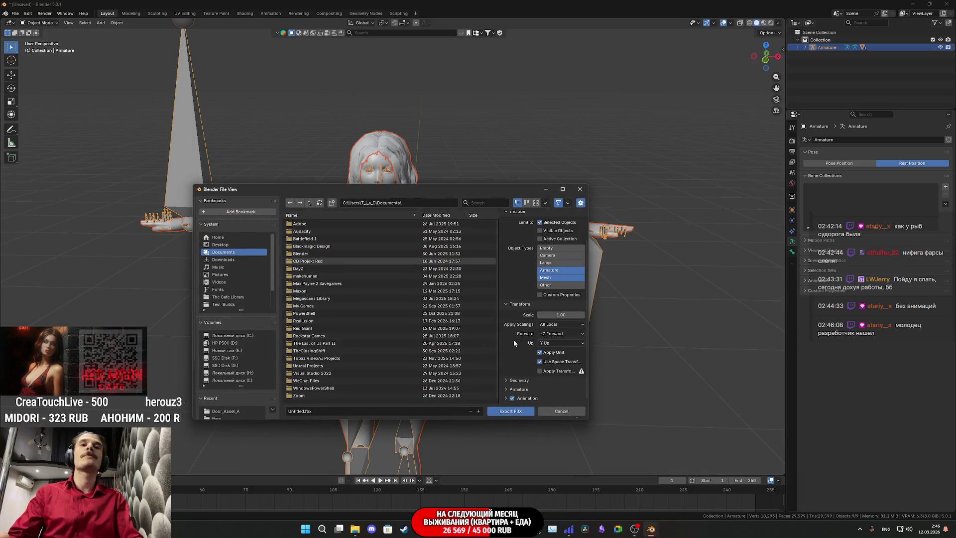
scroll(533, 392, "down", 4)
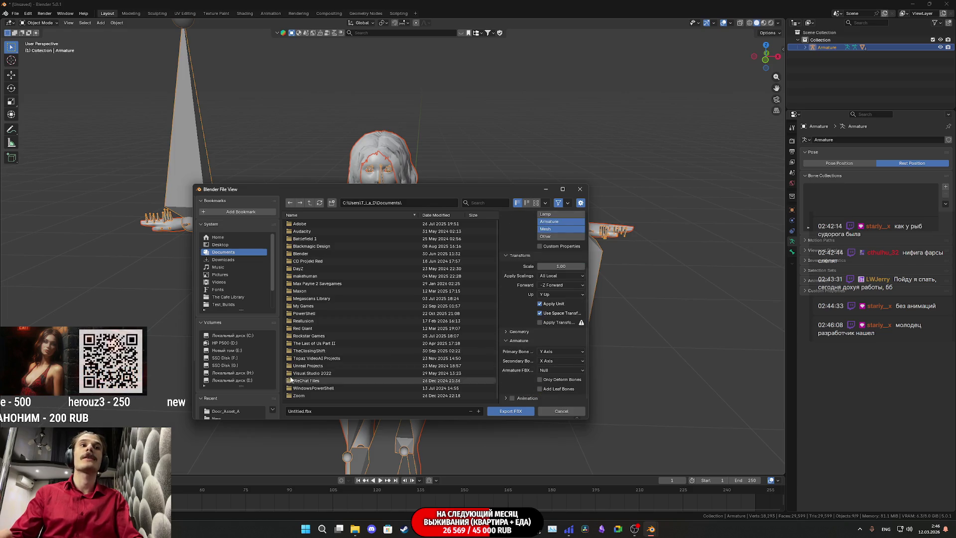
scroll(239, 394, "down", 3)
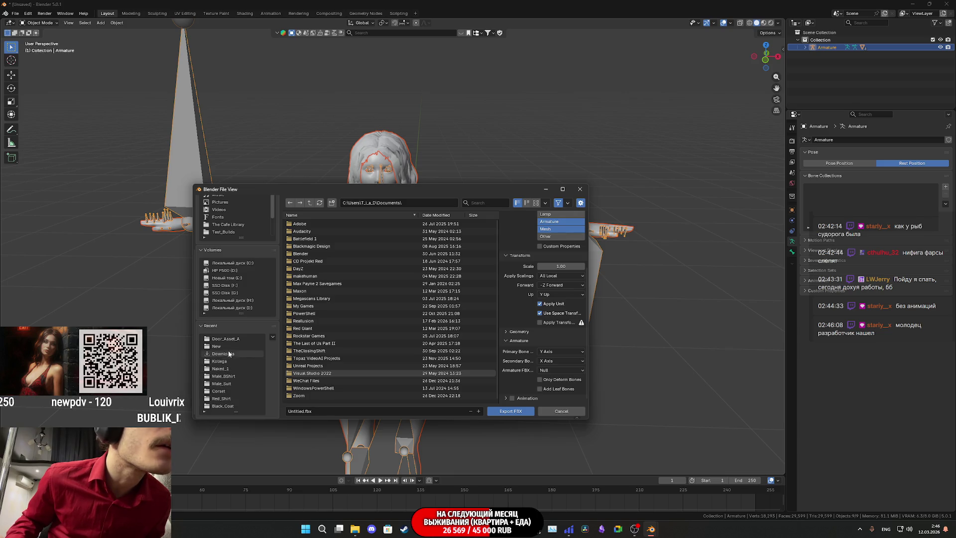
Export over GL_Woman_N.fbx in Downloads\NewWoman, then return to Unreal Editor
left_click(230, 400)
left_click(310, 203)
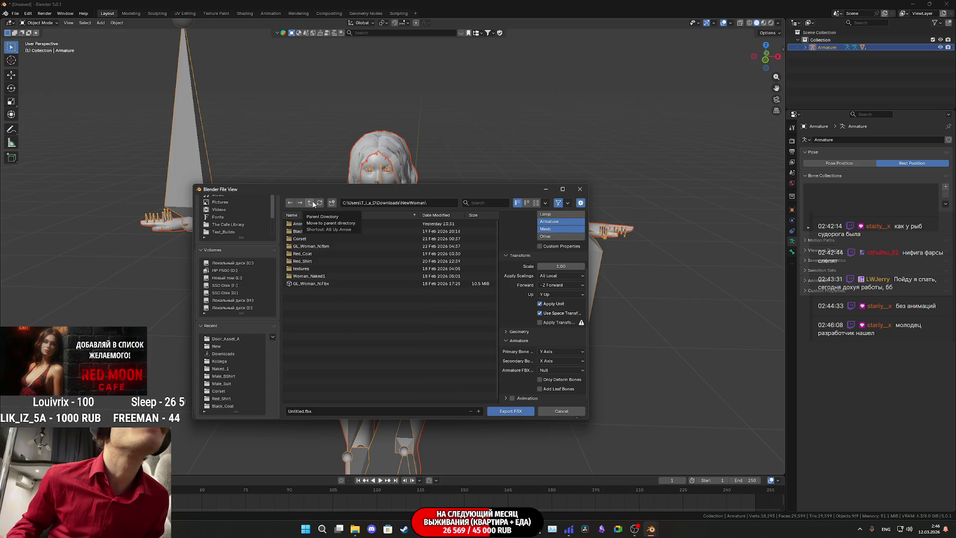
left_click(336, 283)
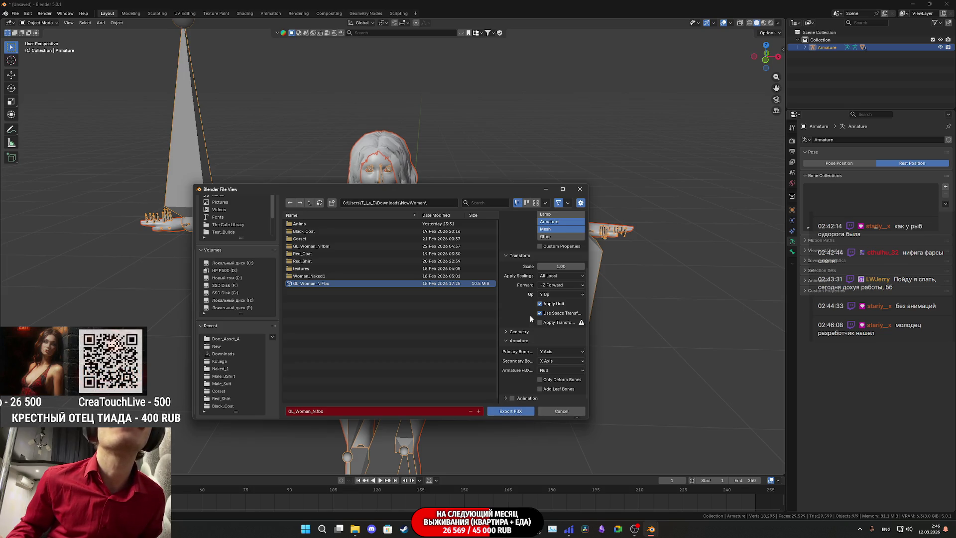
scroll(529, 312, "up", 5)
scroll(528, 312, "down", 5)
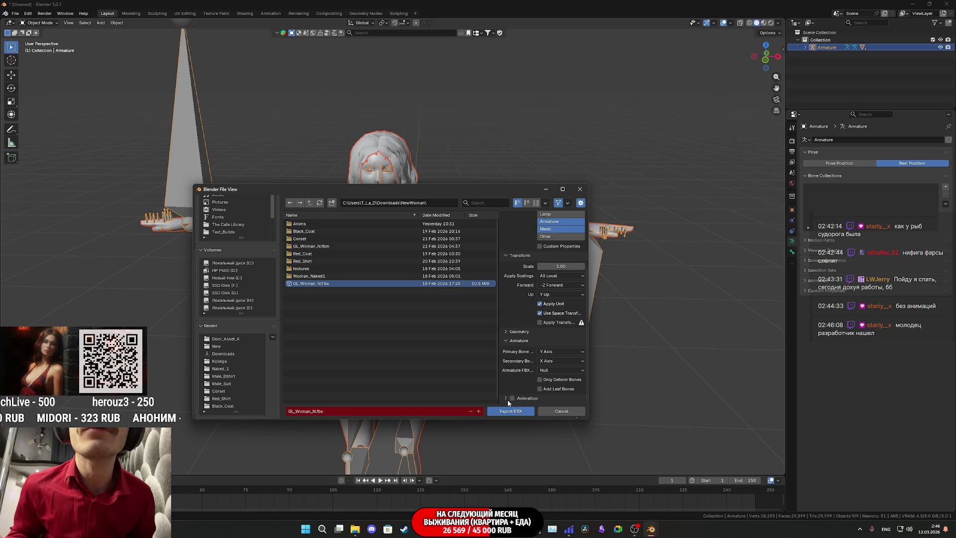
scroll(507, 389, "up", 2)
left_click(508, 361)
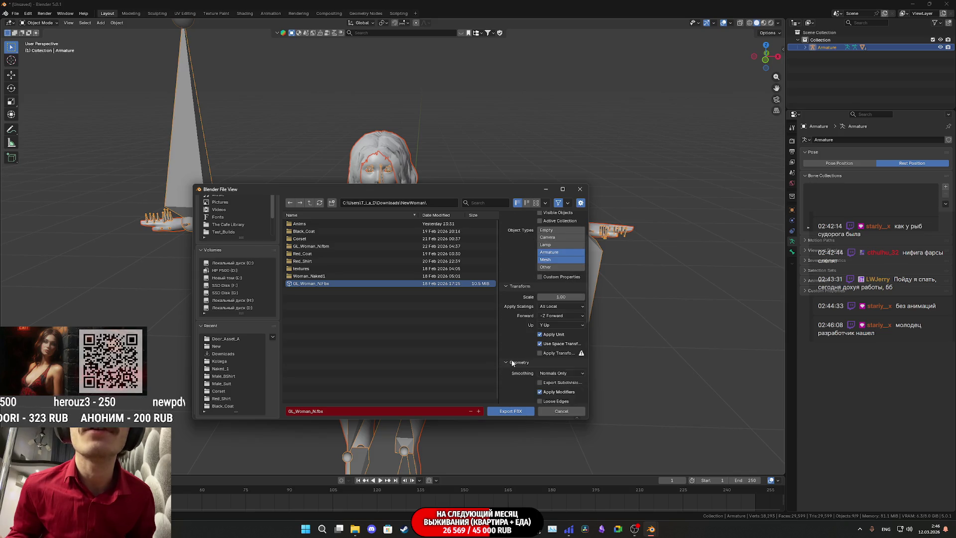
scroll(513, 366, "down", 4)
left_click(519, 412)
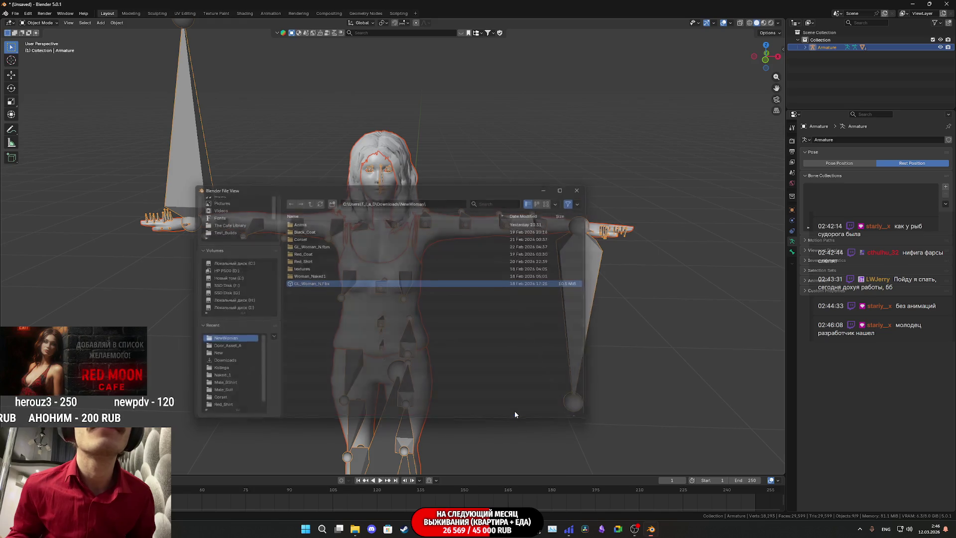
mouse_move(452, 529)
left_click(452, 489)
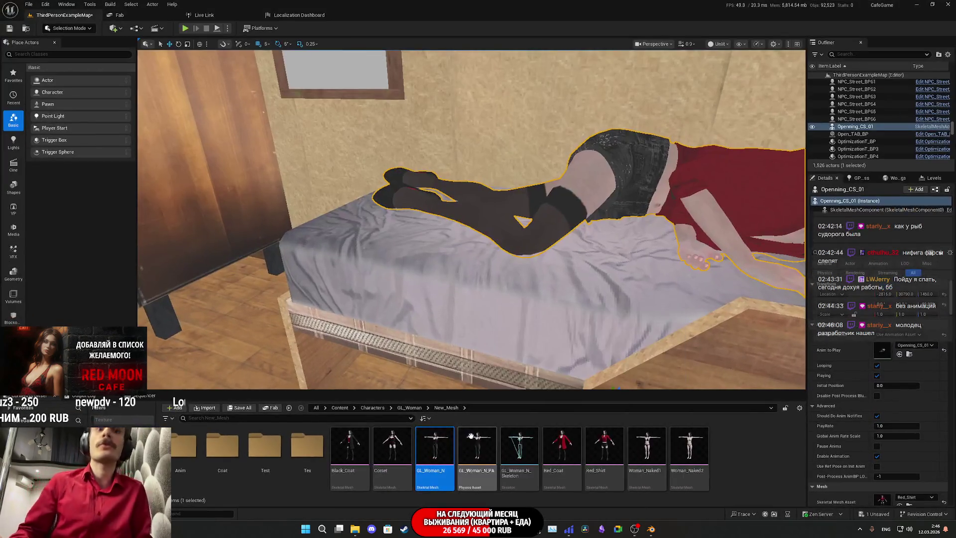
Open the GL_Woman_N skeletal mesh and reimport it from the updated FBX
double_click(440, 448)
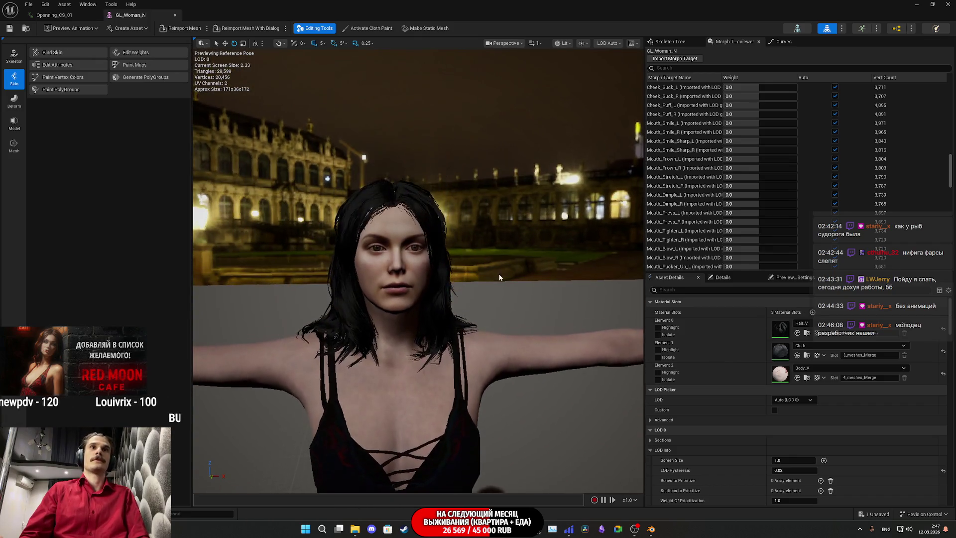
left_click(178, 31)
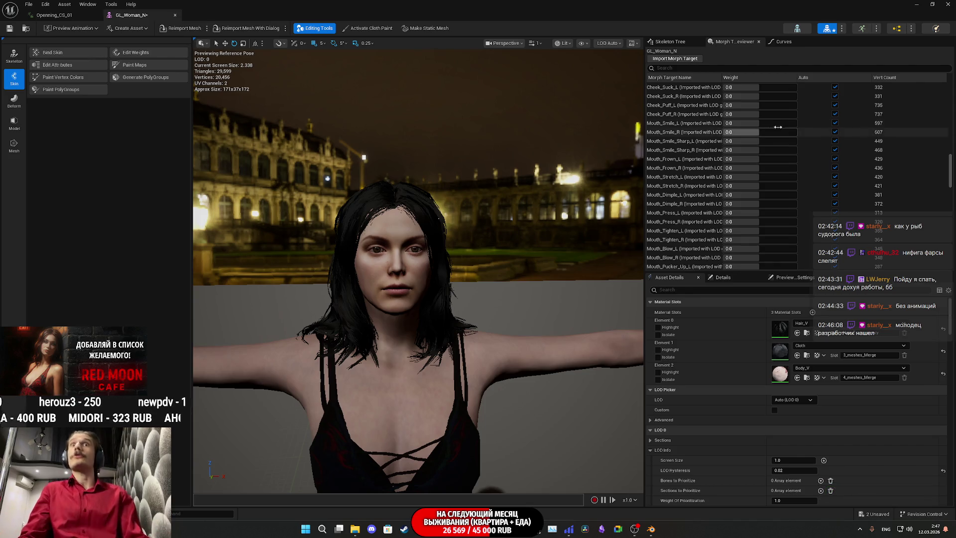
Preview the Eye_Squint_R morph target at weight 1.0 in the Morph Target Previewer
scroll(927, 165, "up", 5)
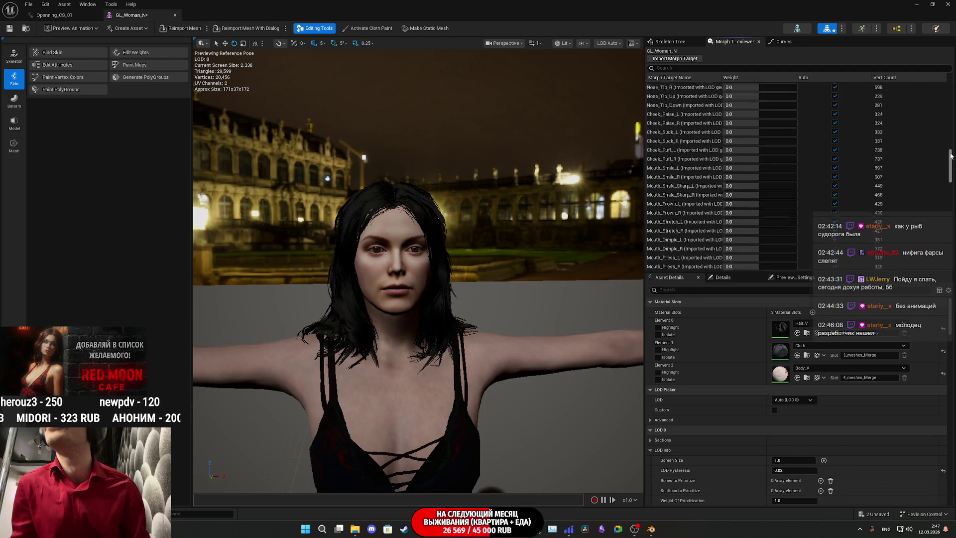
scroll(929, 146, "down", 6)
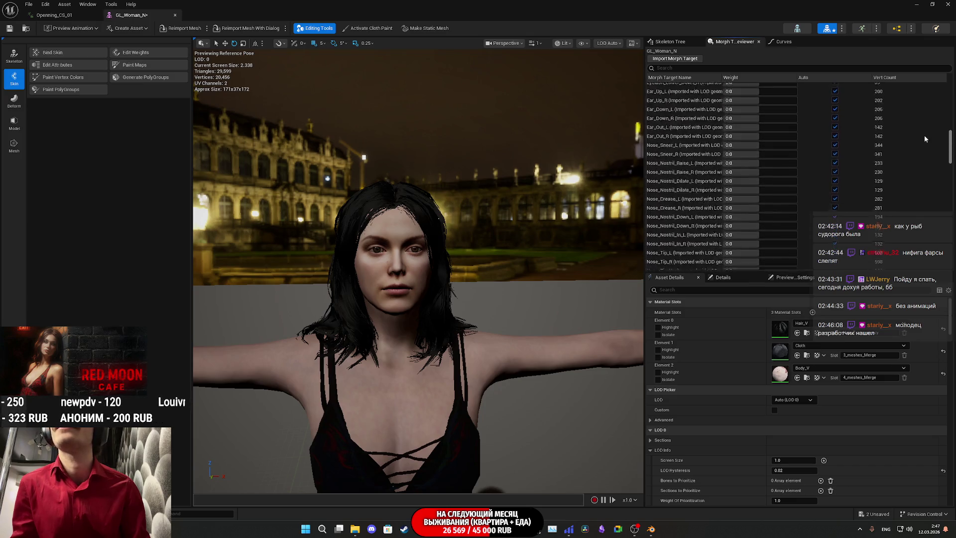
scroll(908, 172, "up", 10)
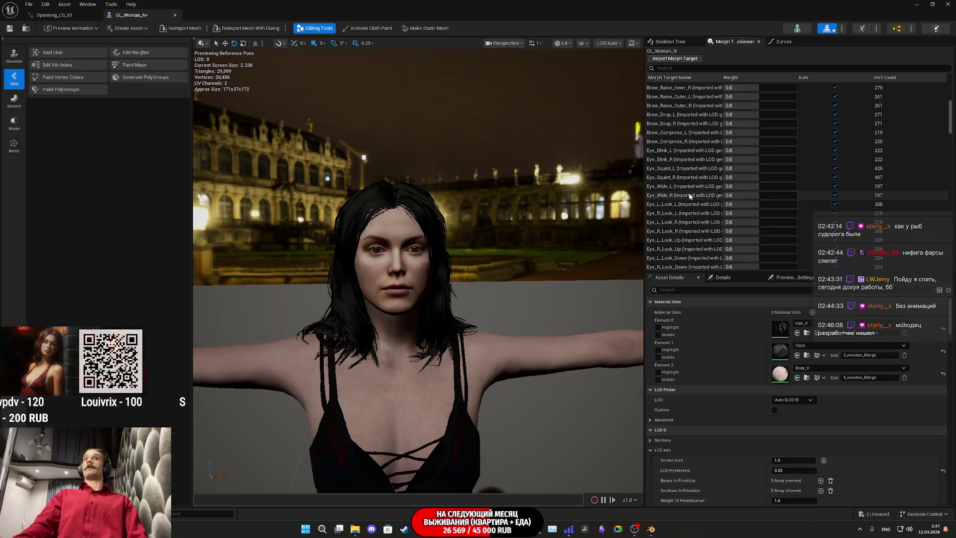
scroll(418, 269, "up", 3)
mouse_move(491, 220)
left_mouse_down()
mouse_move(491, 234)
mouse_move(491, 220)
left_mouse_up()
left_click_drag(732, 177, 744, 177)
left_click_drag(418, 269, 418, 199)
type("1")
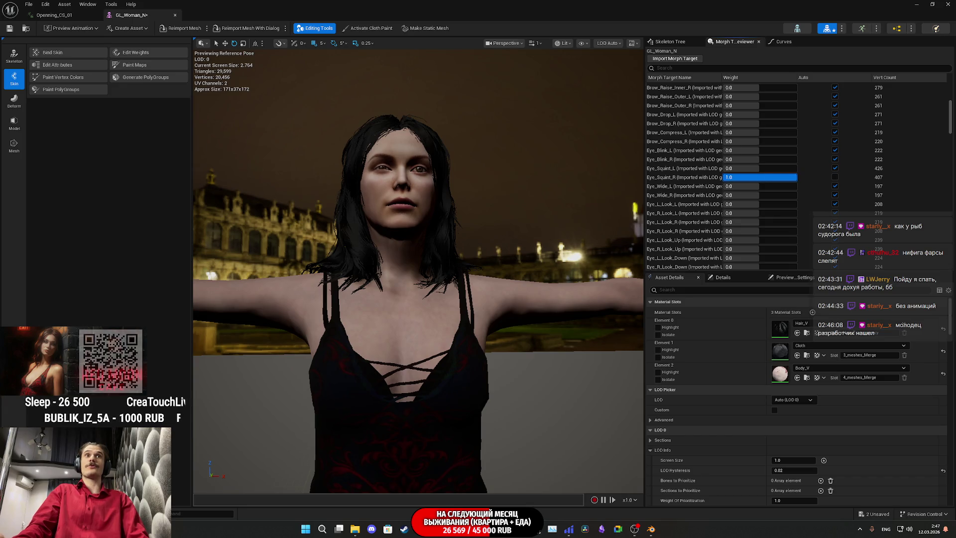
key("Return")
Reset Eye_Squint_R to Auto, save GL_Woman_N and close its editor tab
left_click(834, 178)
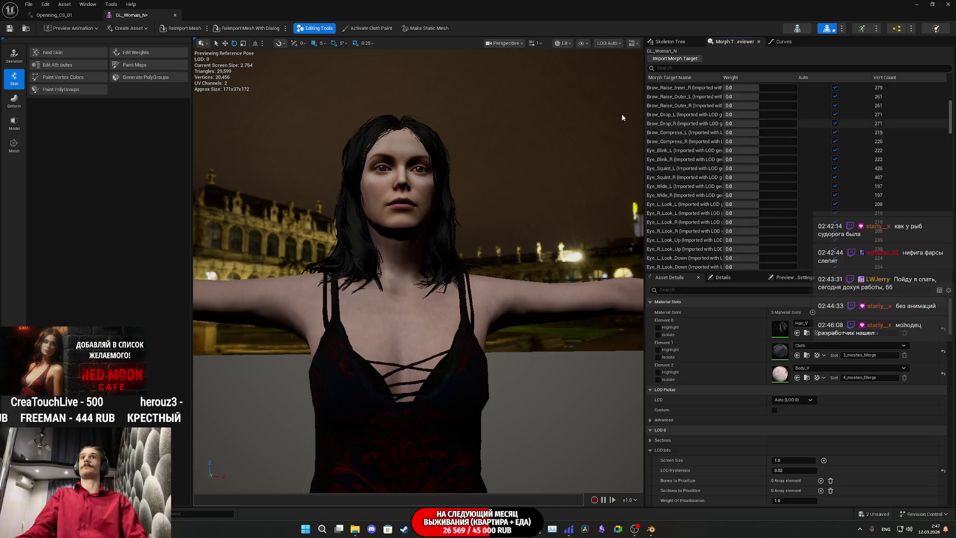
key("ctrl+s")
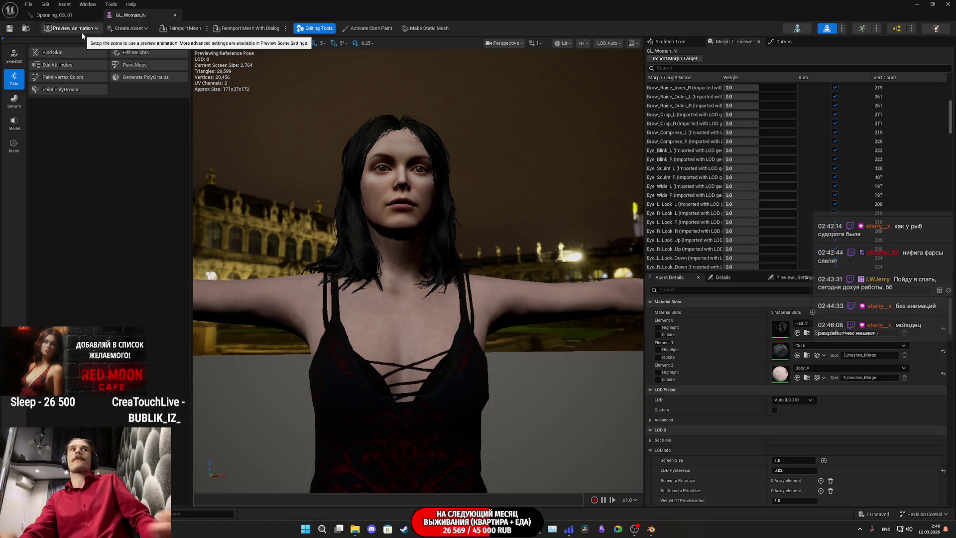
middle_click(128, 15)
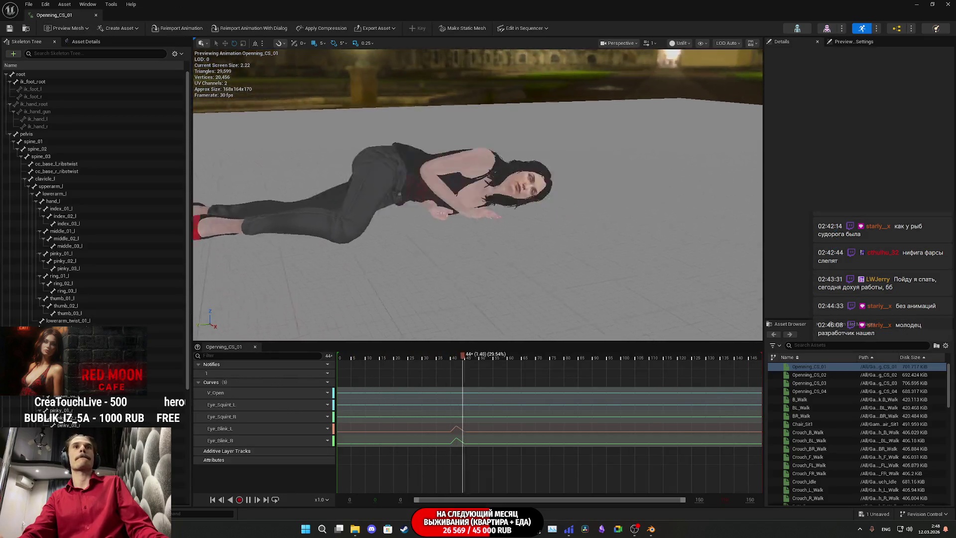
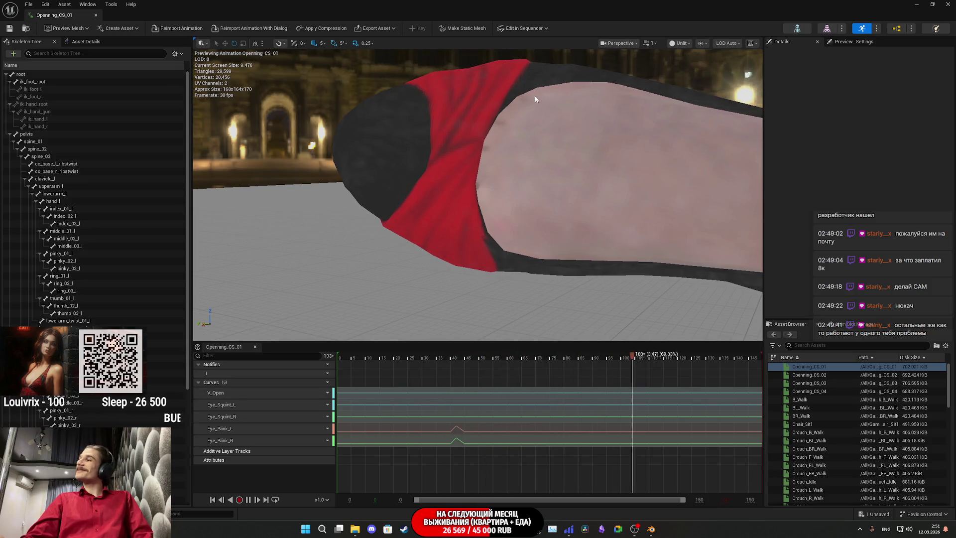
Frame the view and select the standing GL_Female character in the viewport
key("f")
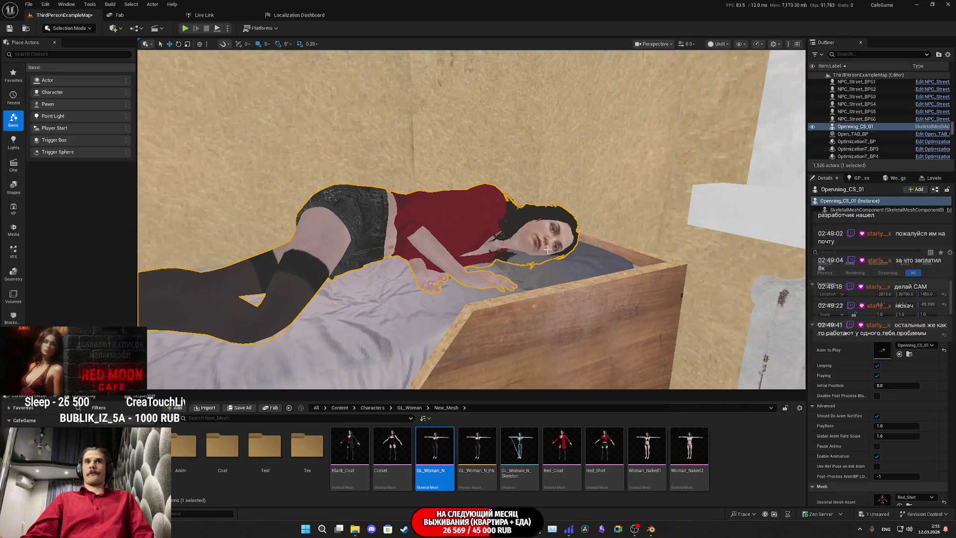
scroll(910, 436, "down", 2)
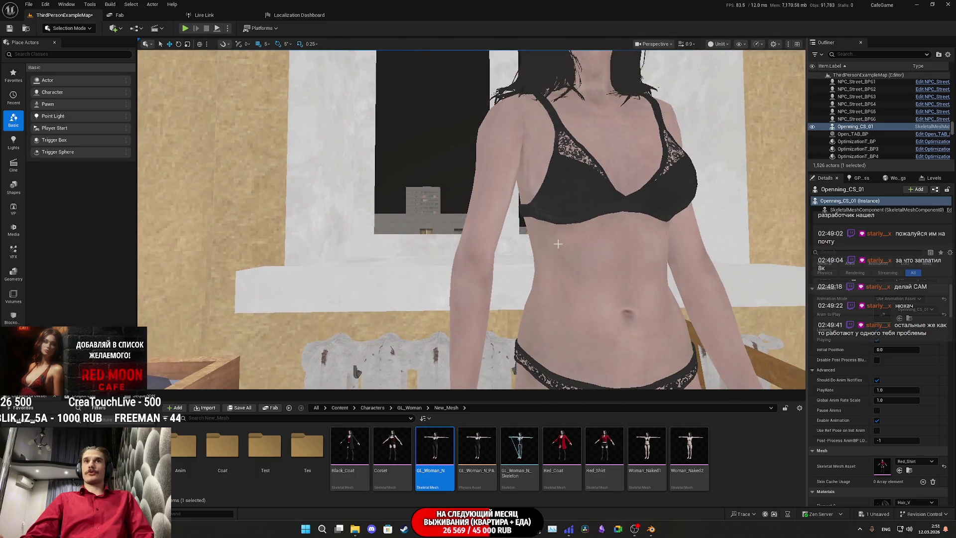
left_click(555, 243)
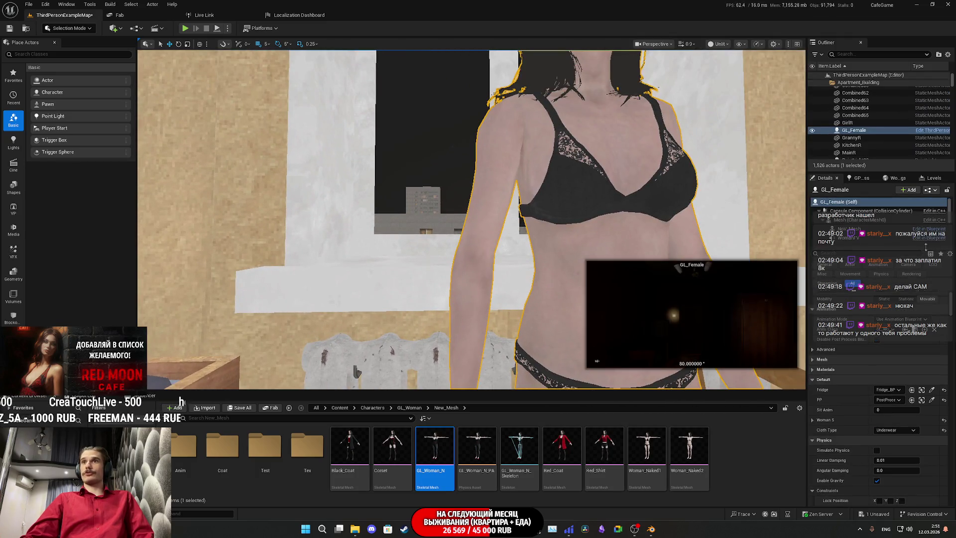
Browse New_Mesh/Anim (via Face_Anims and back) and open the GL_Woman_ABP animation blueprint
scroll(923, 299, "up", 2)
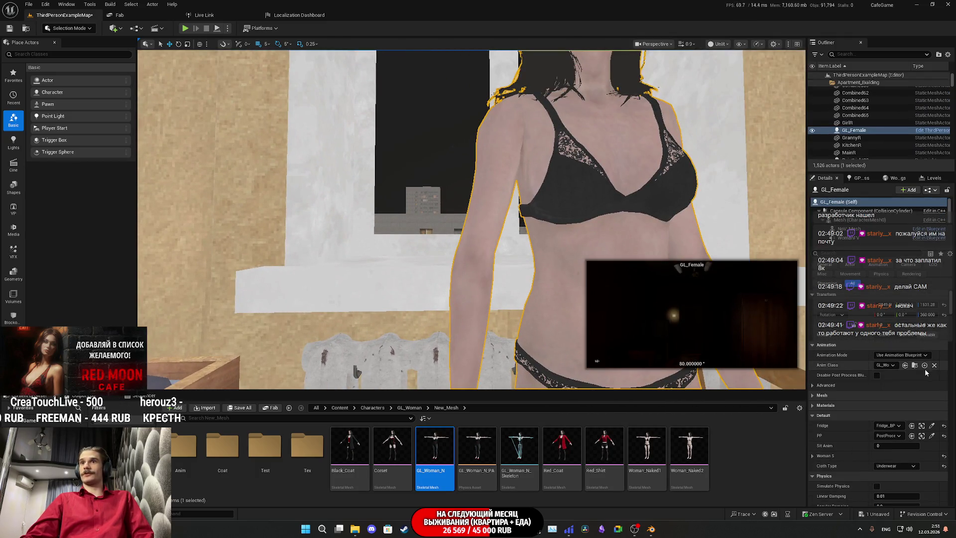
left_click(905, 365)
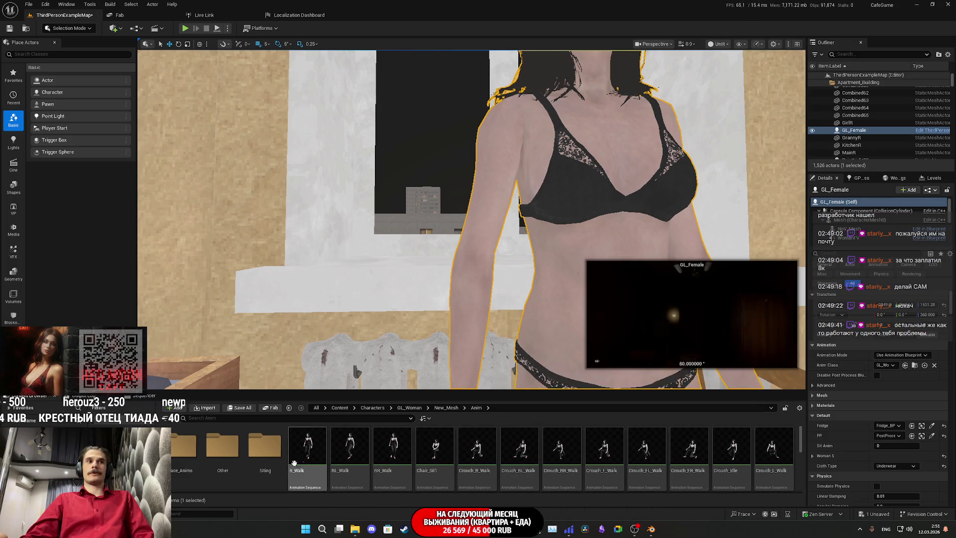
double_click(186, 451)
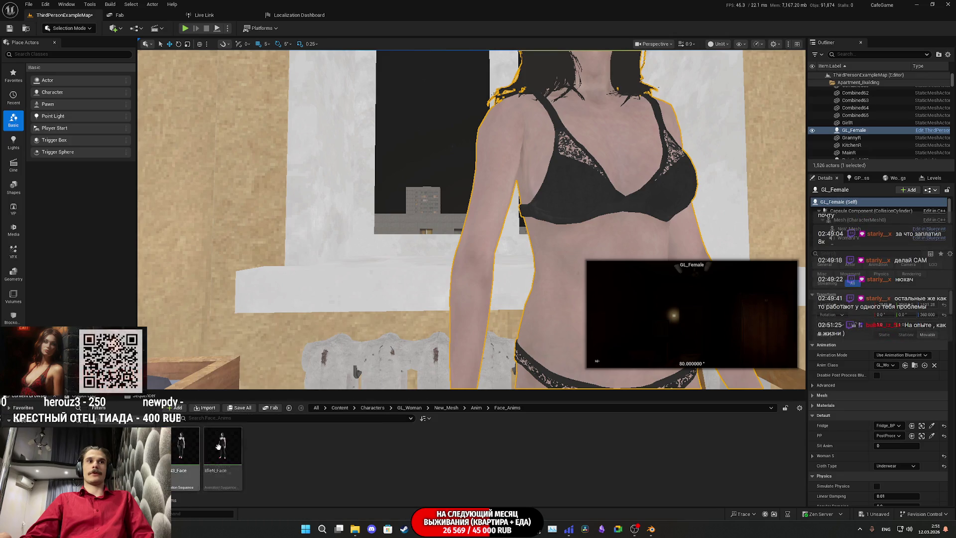
left_click(476, 408)
scroll(594, 464, "down", 1)
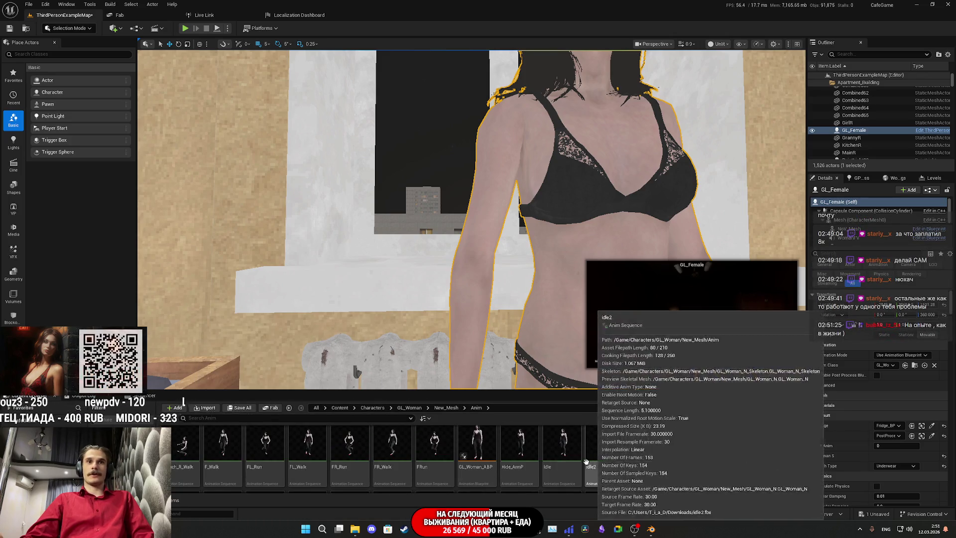
double_click(482, 450)
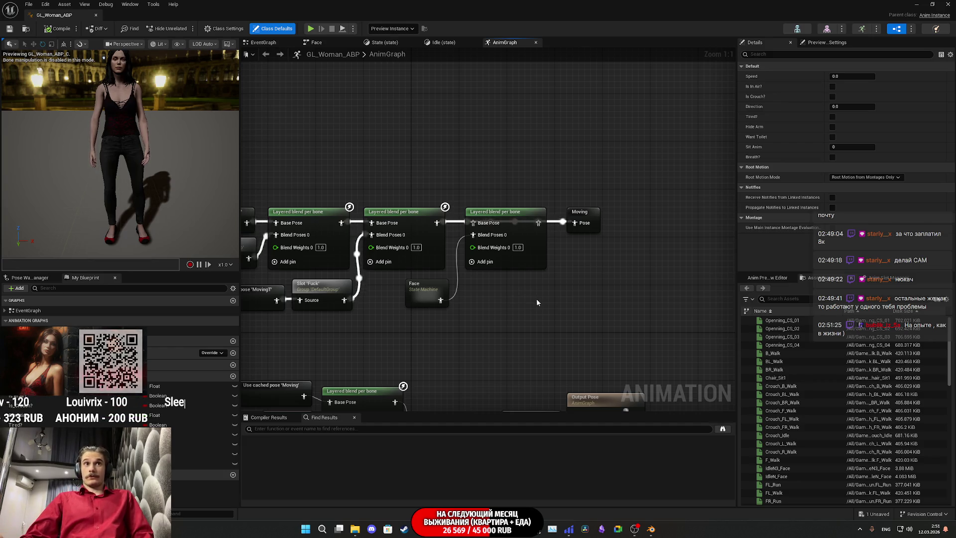
Reposition the last Layered blend per bone node in line with Moving and view its curve blend choices
left_click(517, 231)
mouse_move(517, 231)
left_mouse_down()
mouse_move(518, 244)
mouse_move(436, 223)
left_mouse_up()
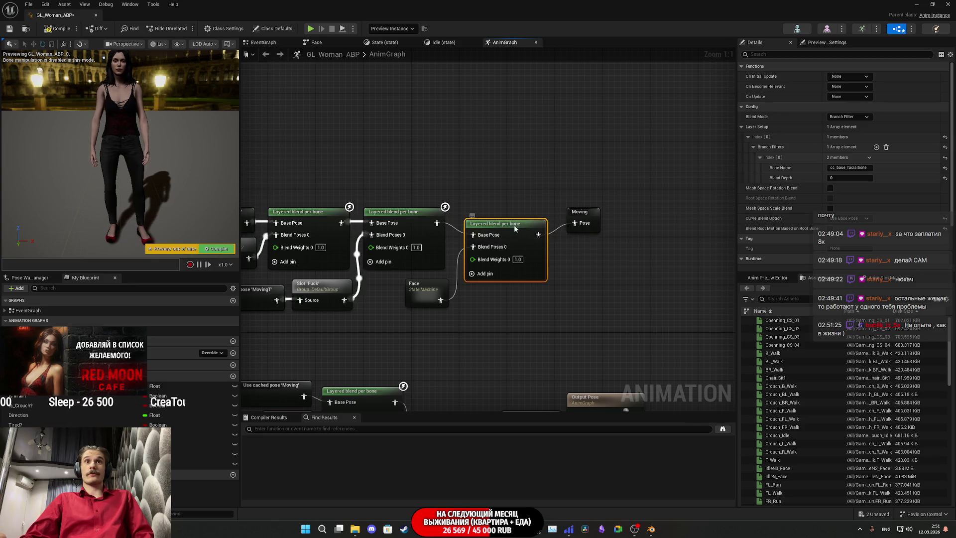
left_click_drag(514, 229, 512, 217)
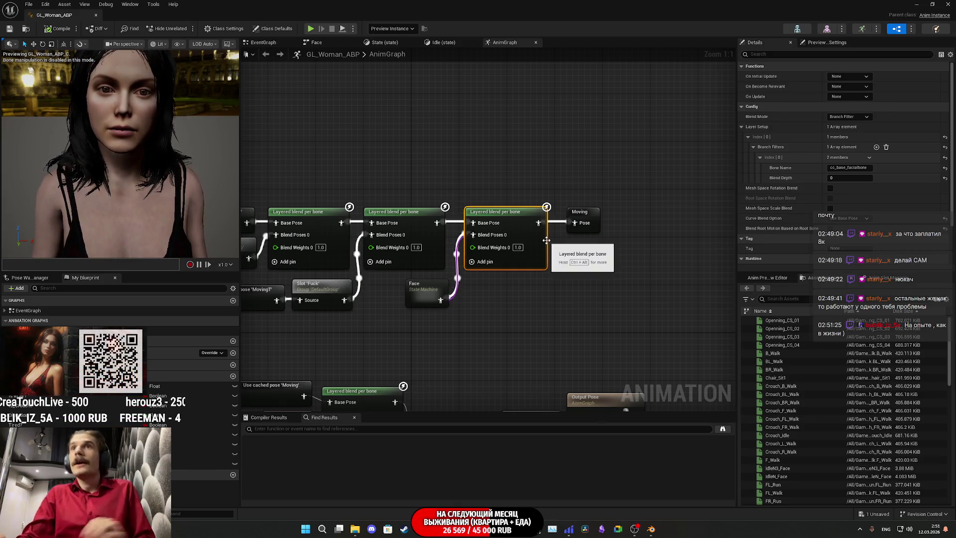
left_click(849, 218)
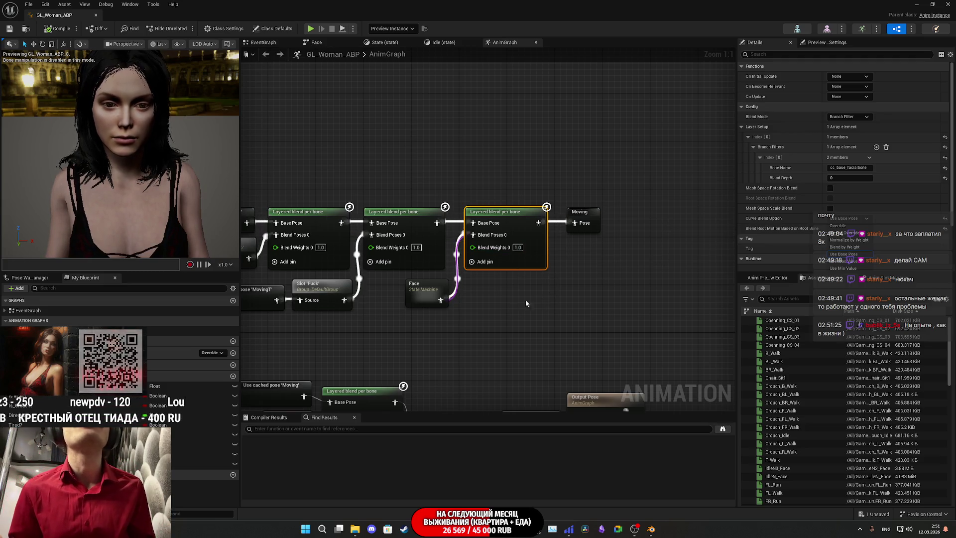
Inspect the Face state machine node and the preview legs, then minimize the blueprint editor
left_click(425, 294)
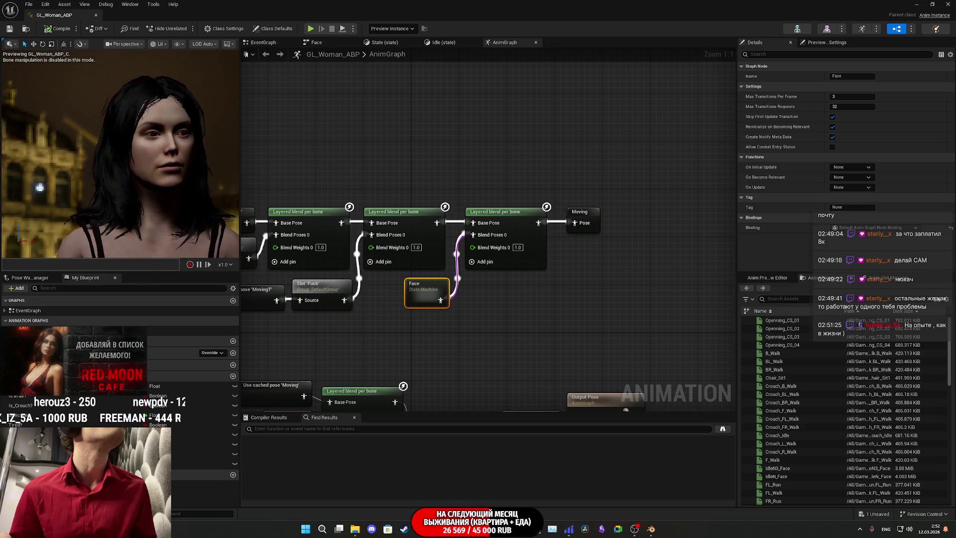
left_click_drag(127, 150, 127, 151)
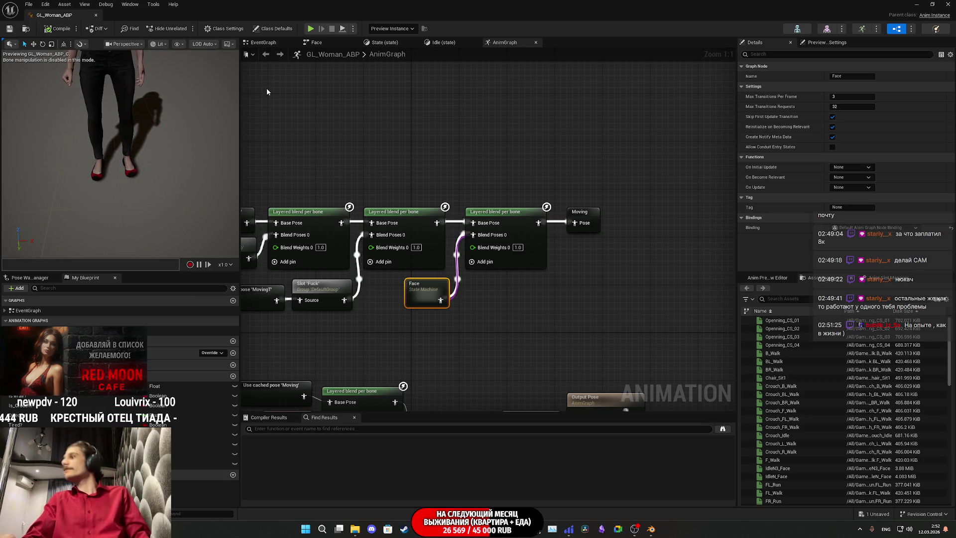
left_click(916, 4)
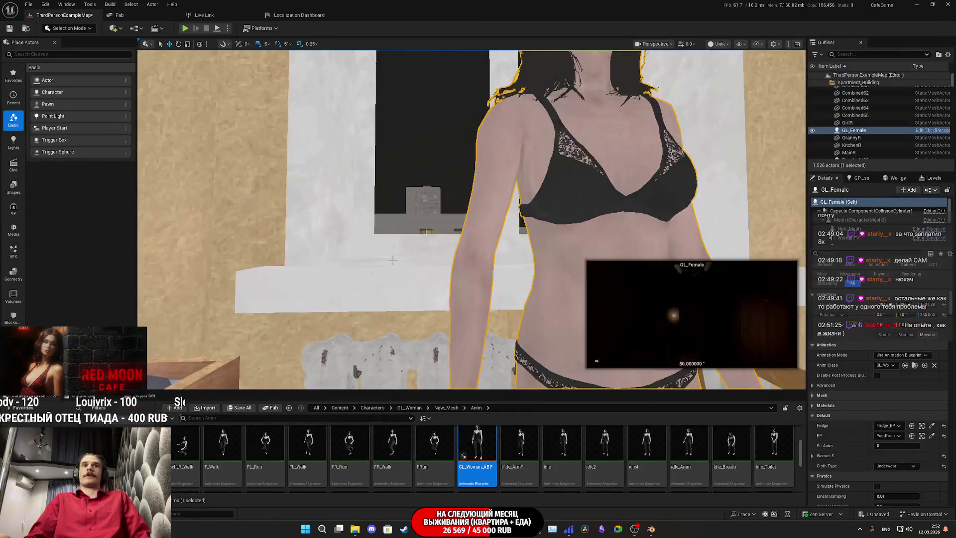
Save the level's unsaved map content and start a Play-in-Editor session
left_click(241, 408)
left_click(538, 348)
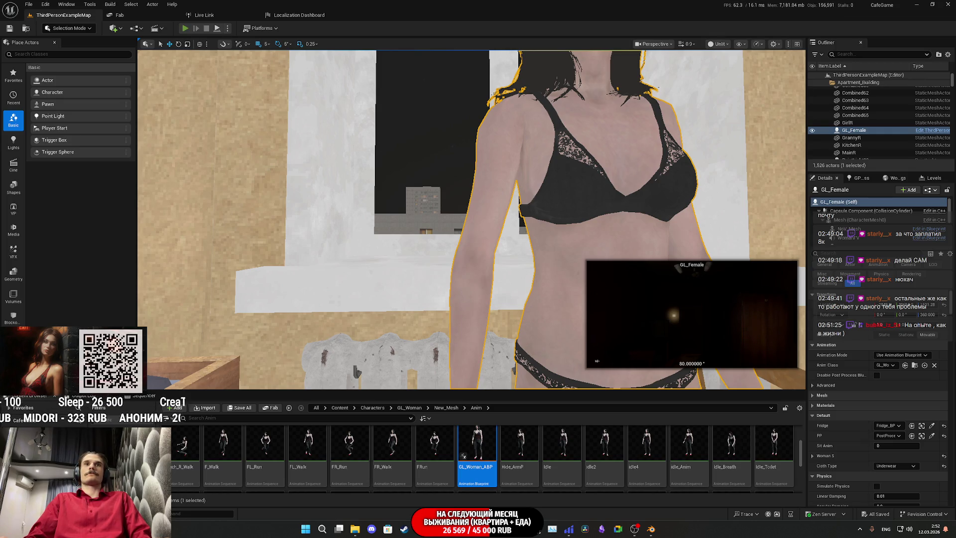
key("alt+p")
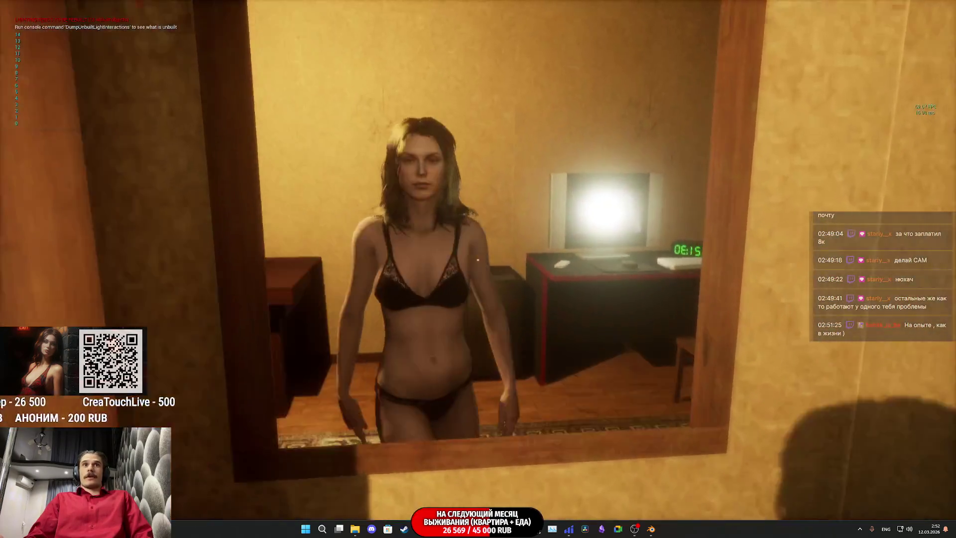
Walk to the mirror to see the heroine, stop play, and restore GL_Woman_ABP
key("w")
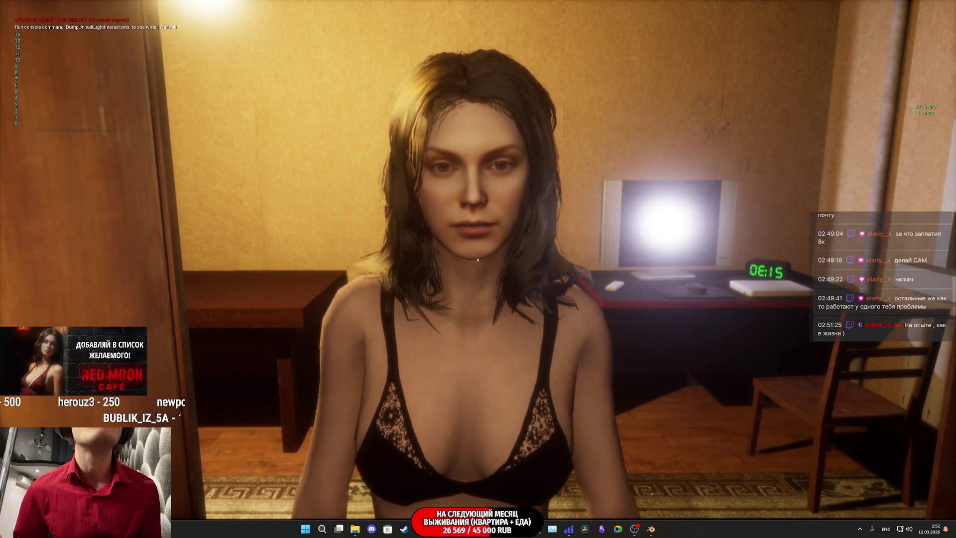
key("Escape")
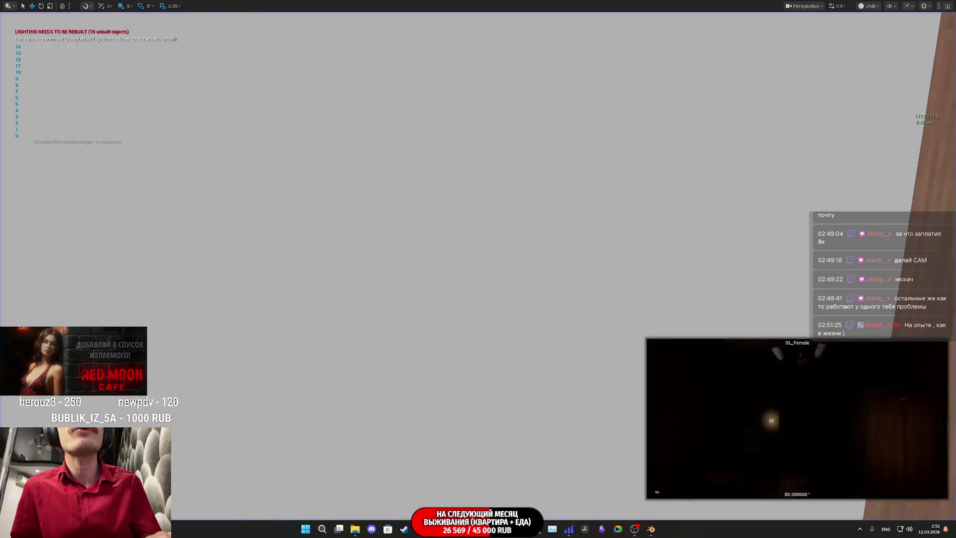
left_click(448, 480)
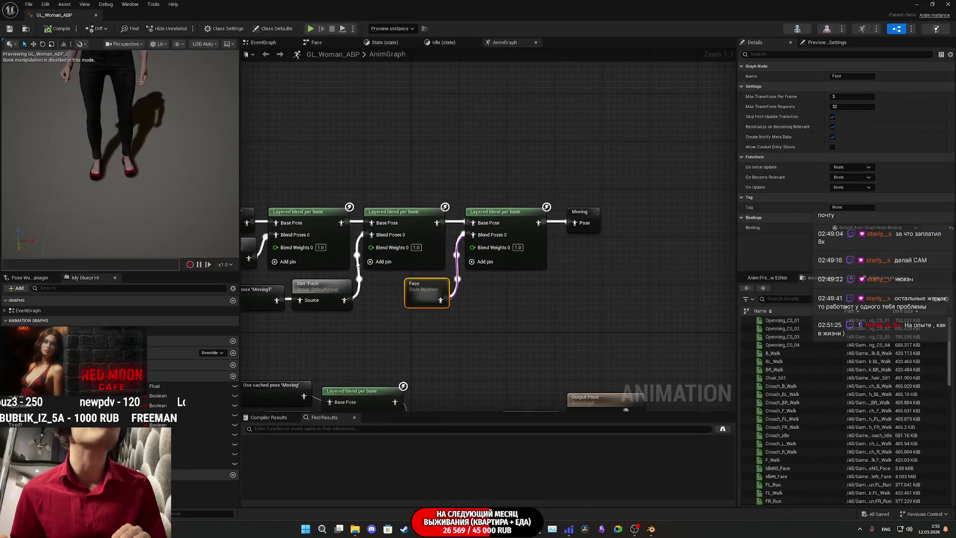
Set the last Layered blend per bone node's Curve Blend Option to Use Max Value
left_click(497, 234)
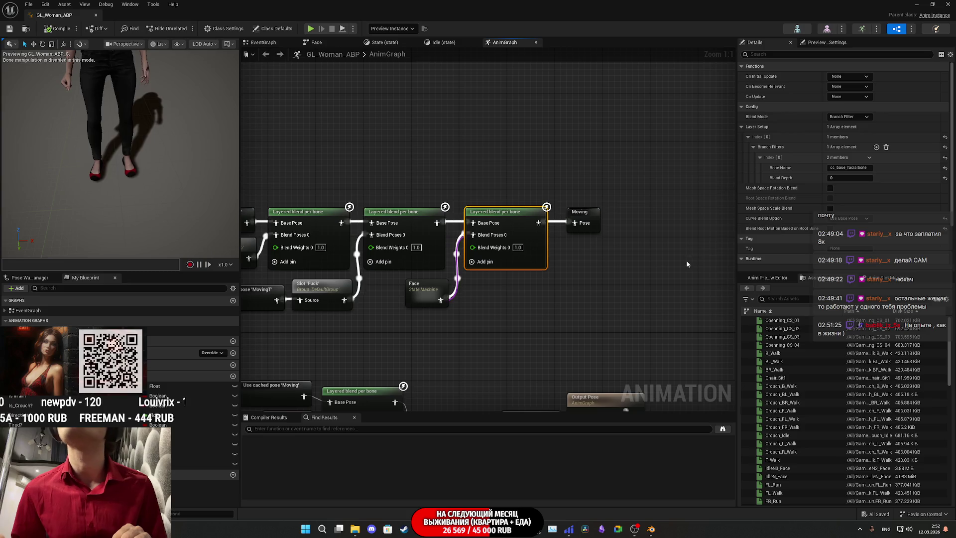
left_click(848, 218)
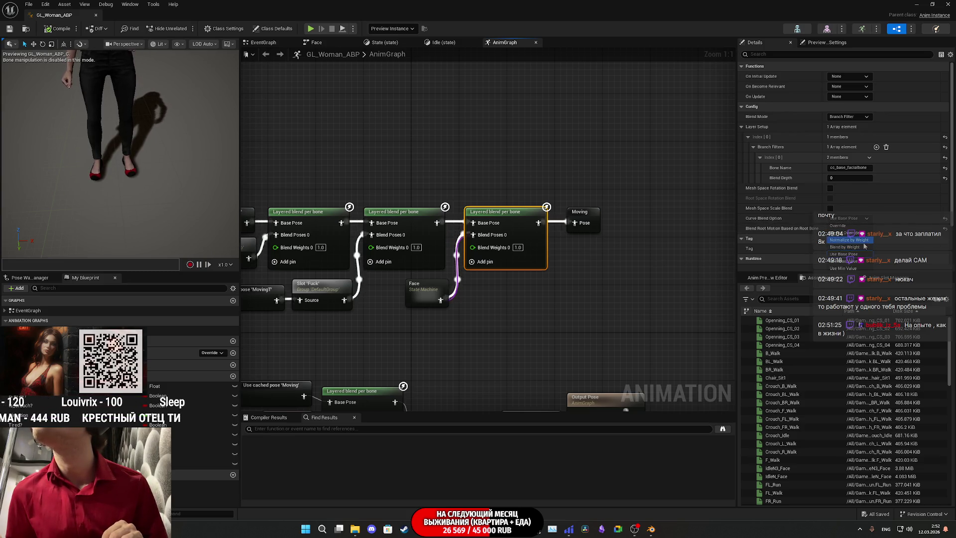
left_click(846, 261)
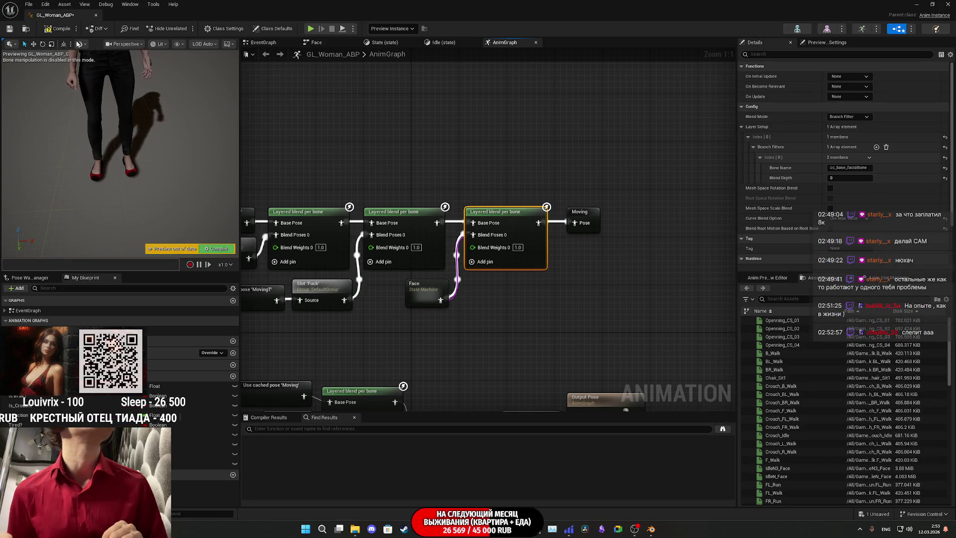
left_click_drag(119, 149, 120, 119)
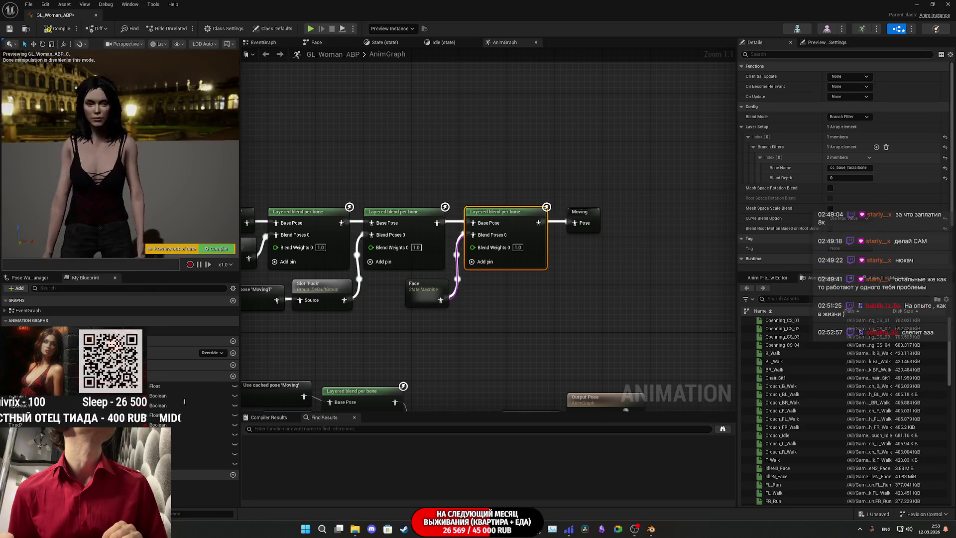
Compile and save GL_Woman_ABP, check the preview face and body, then minimize it
left_click(48, 29)
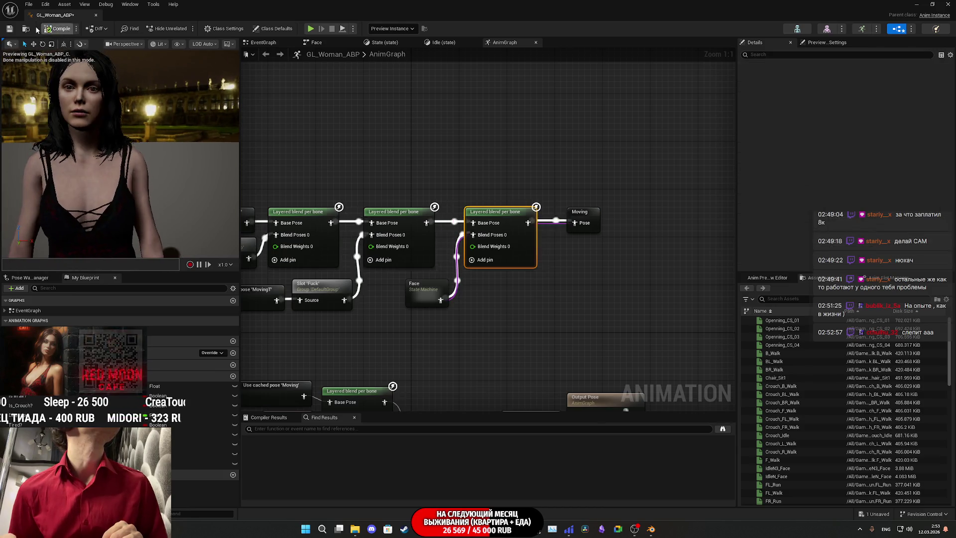
key("ctrl+s")
left_click_drag(120, 149, 135, 142)
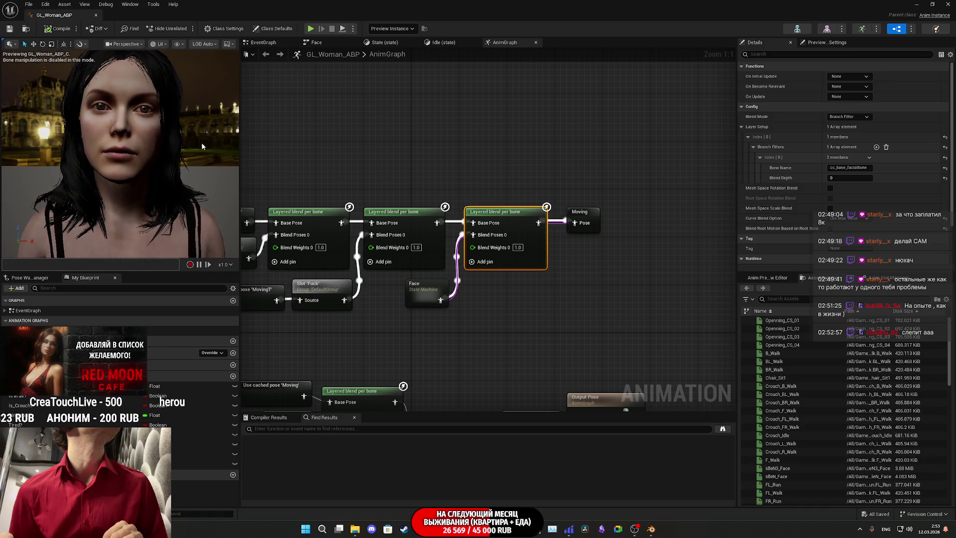
mouse_move(205, 150)
left_mouse_down()
mouse_move(204, 194)
mouse_move(190, 129)
left_mouse_up()
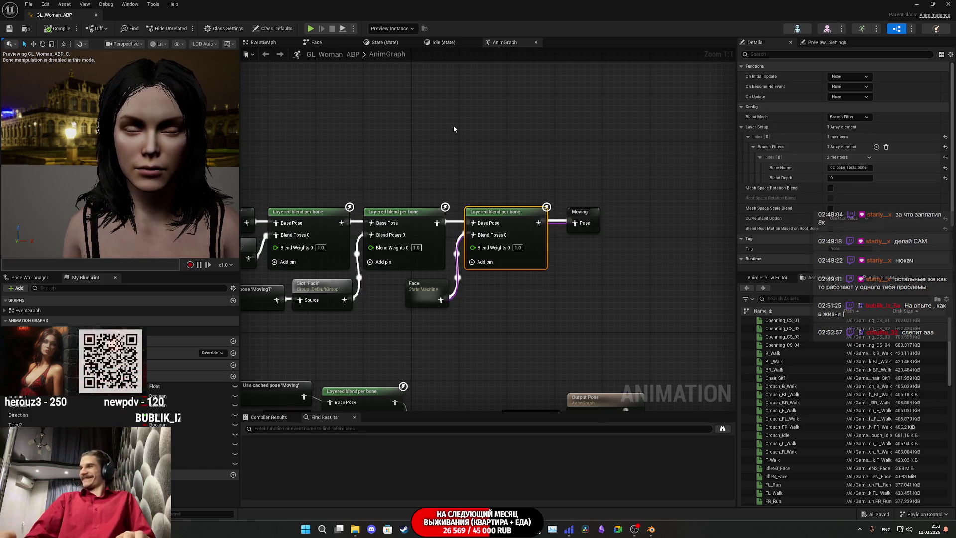
left_click(915, 4)
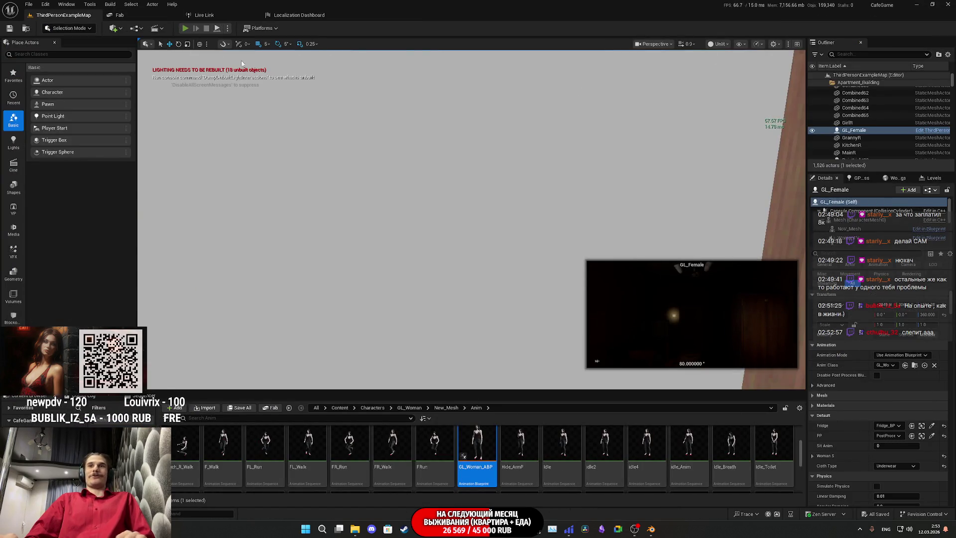
Start a full-screen play session, switch on the toilet light, and open the closet
key("alt+p")
key("F11")
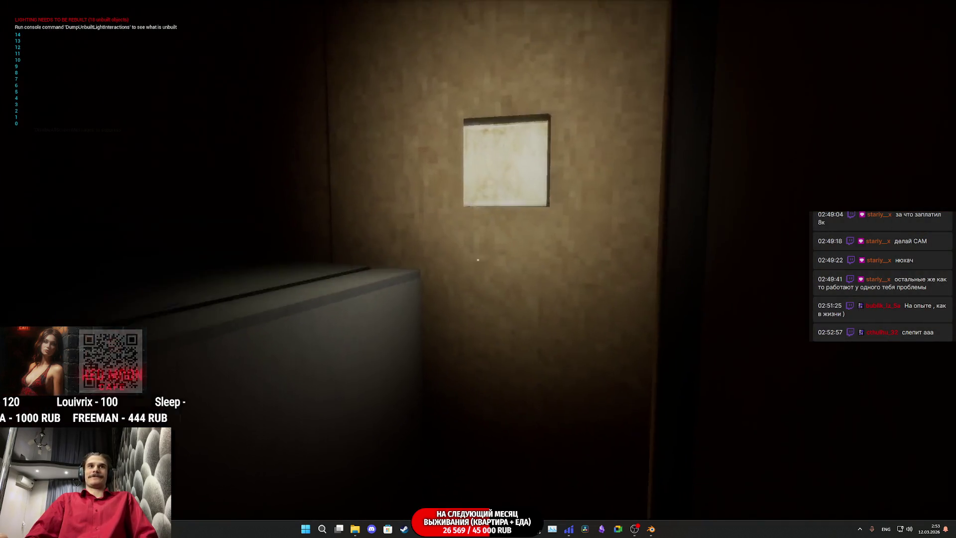
left_click(477, 259)
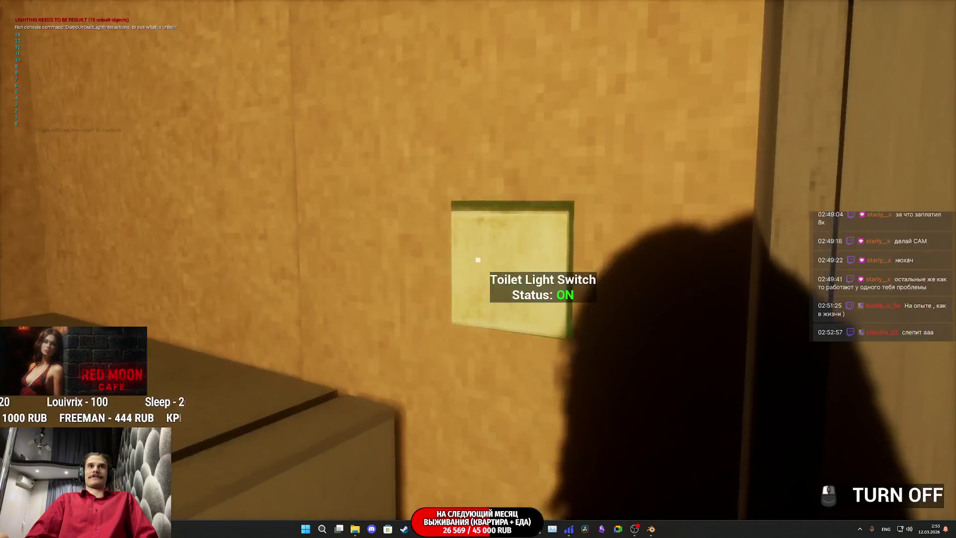
key("w")
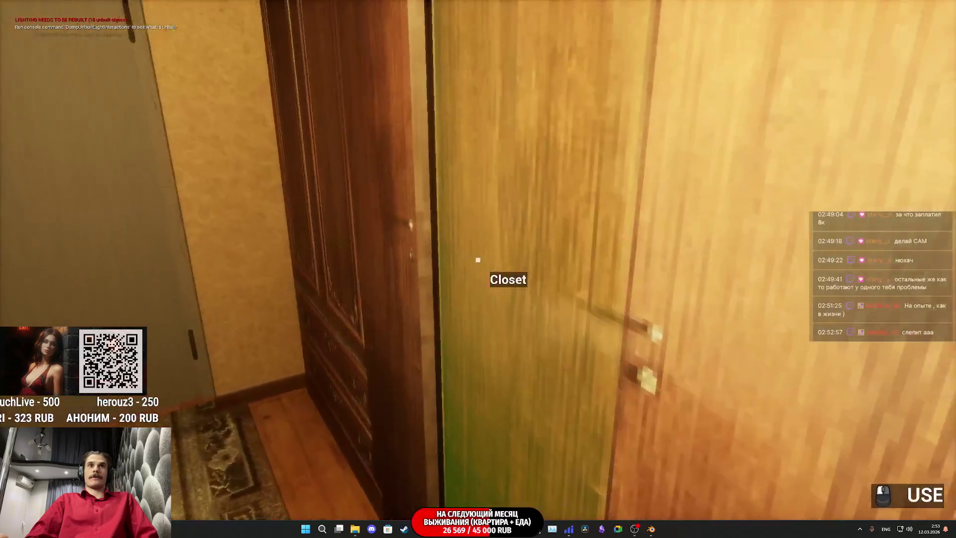
left_click(478, 259)
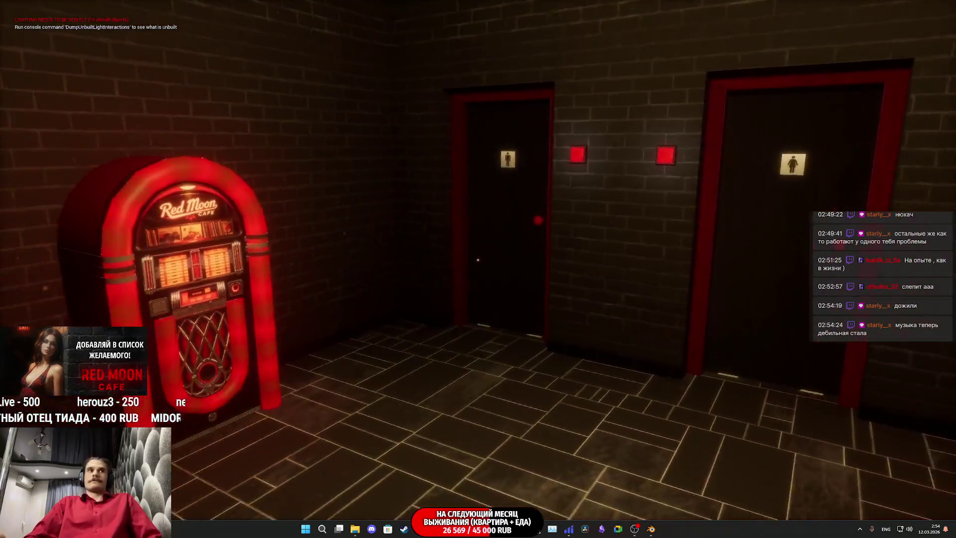
Switch off the toilet light, walk through the restroom, and return to the cafe hall
key("w")
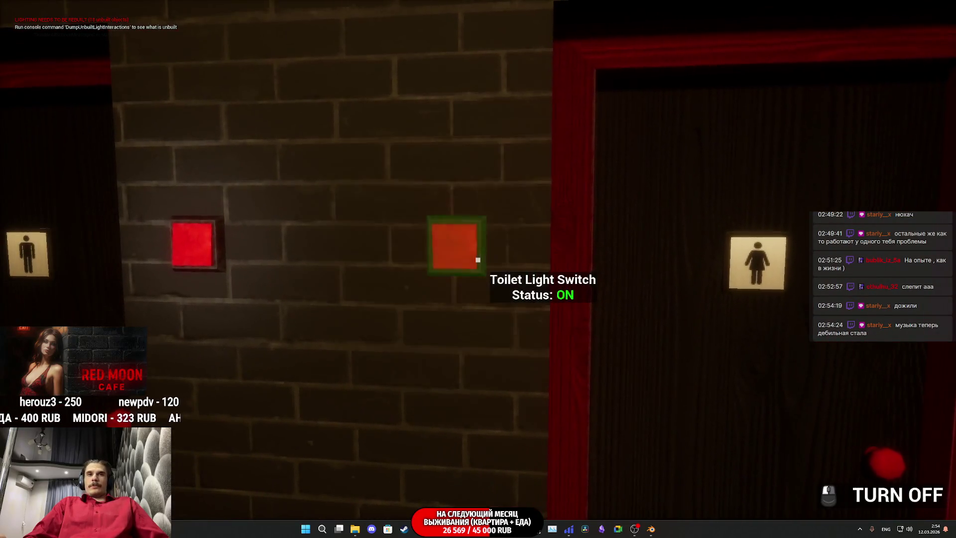
left_click(478, 260)
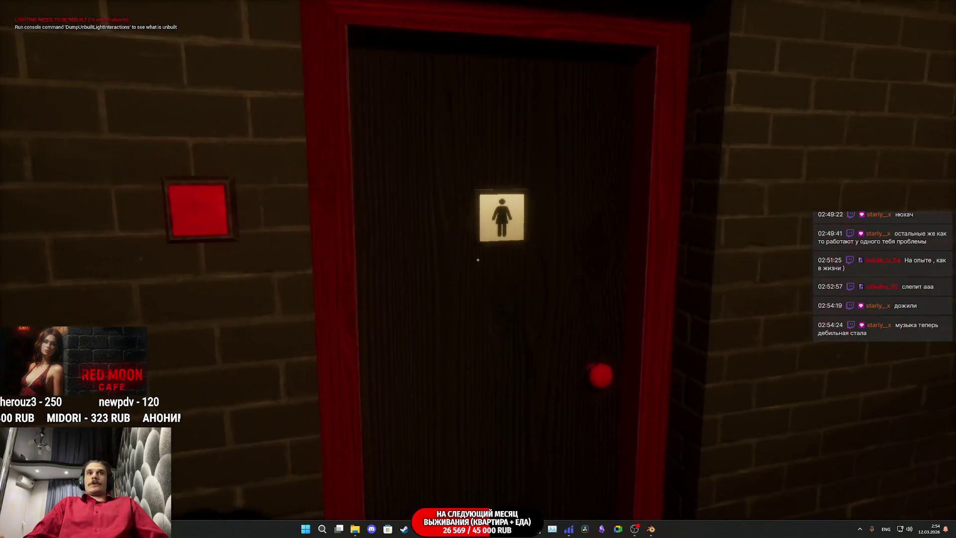
key("w")
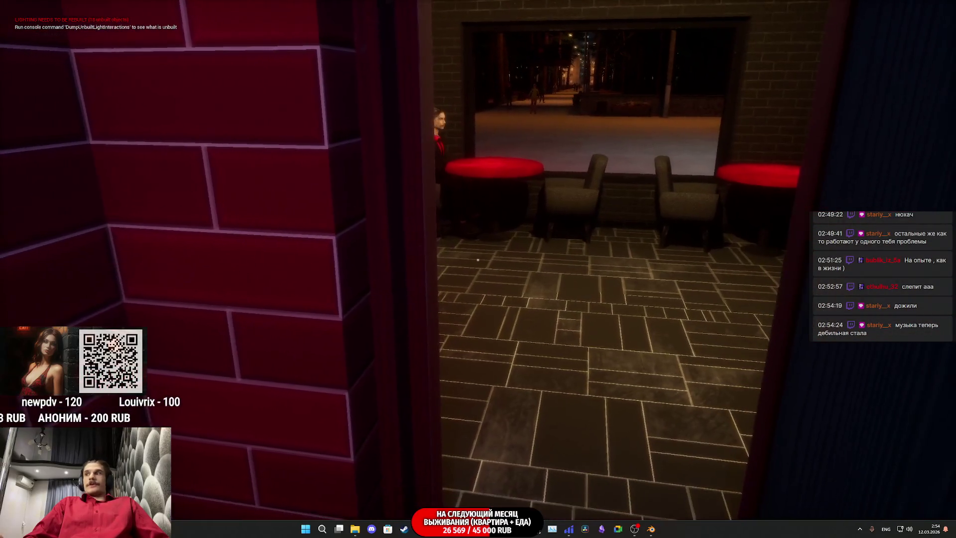
key("w")
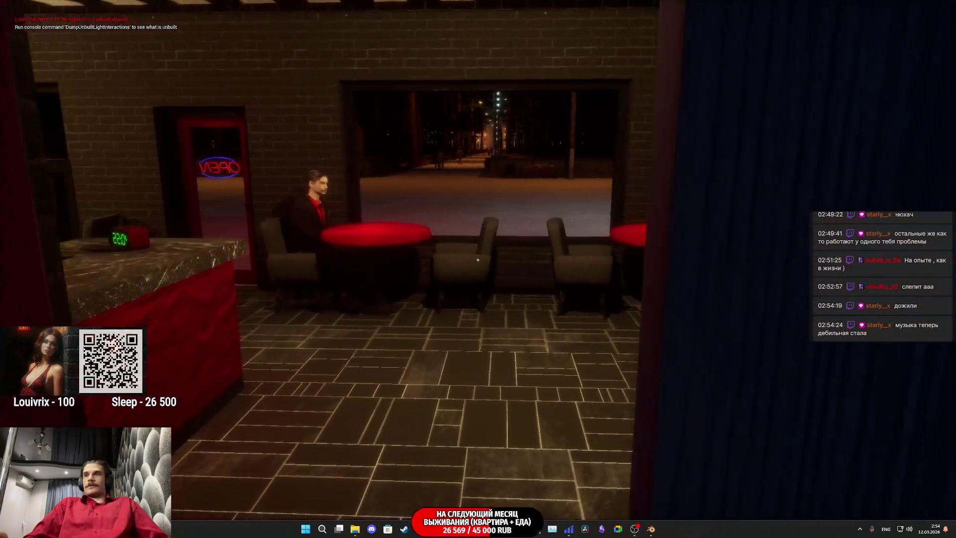
key("w")
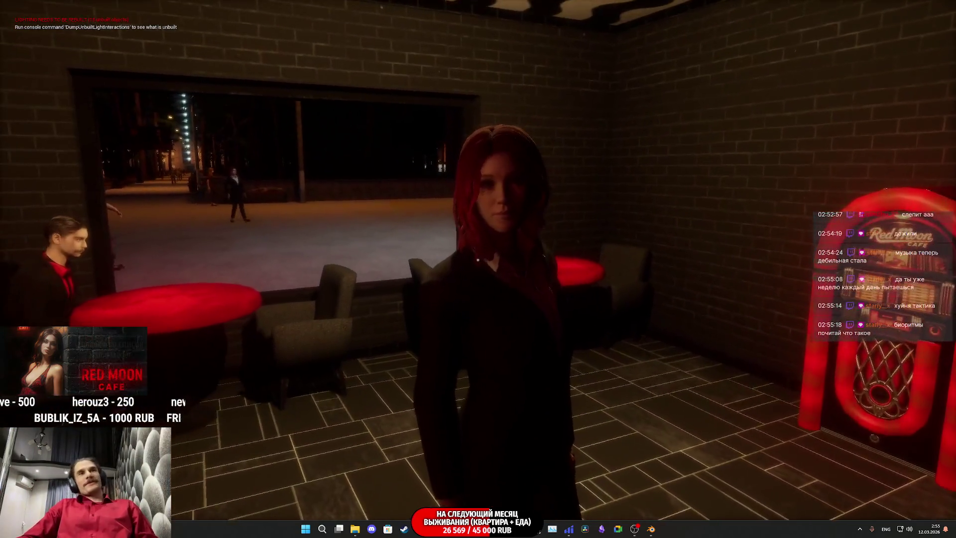
Walk from the red-haired woman to the entrance, step outside, and approach the restroom doors
left_click(477, 260)
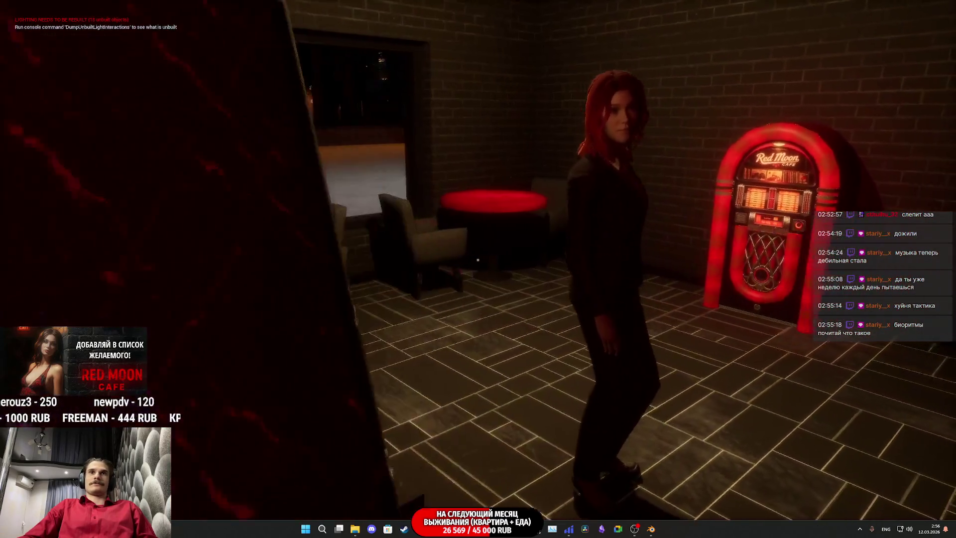
key("w")
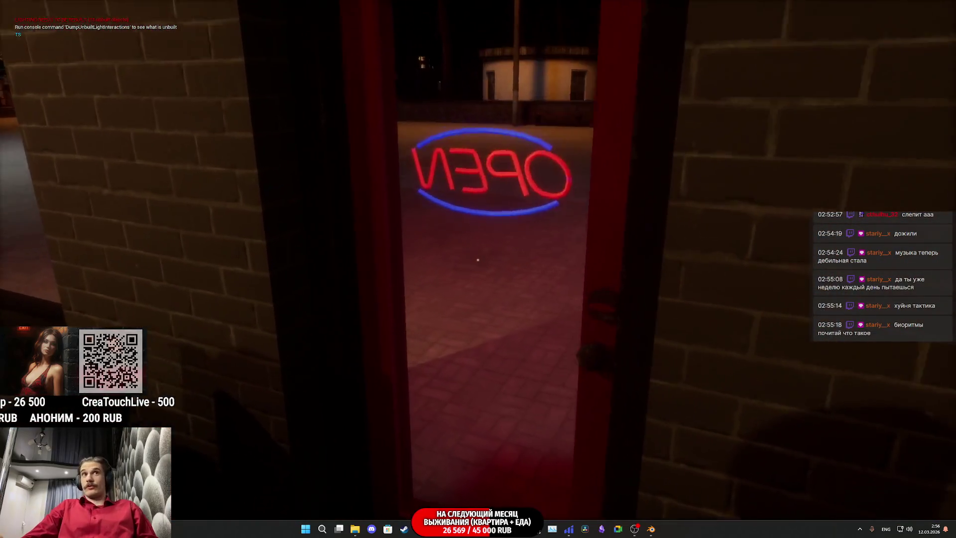
key("e")
key("w")
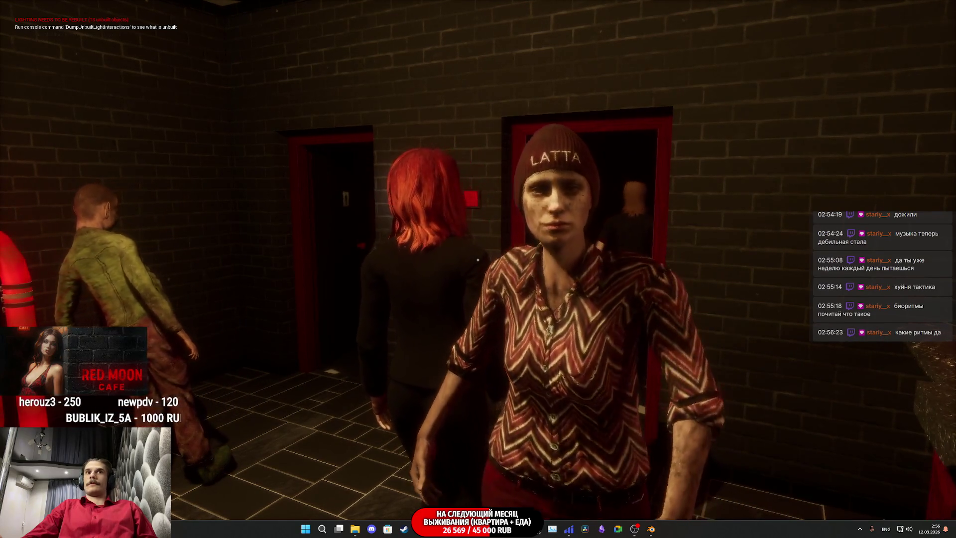
key("w")
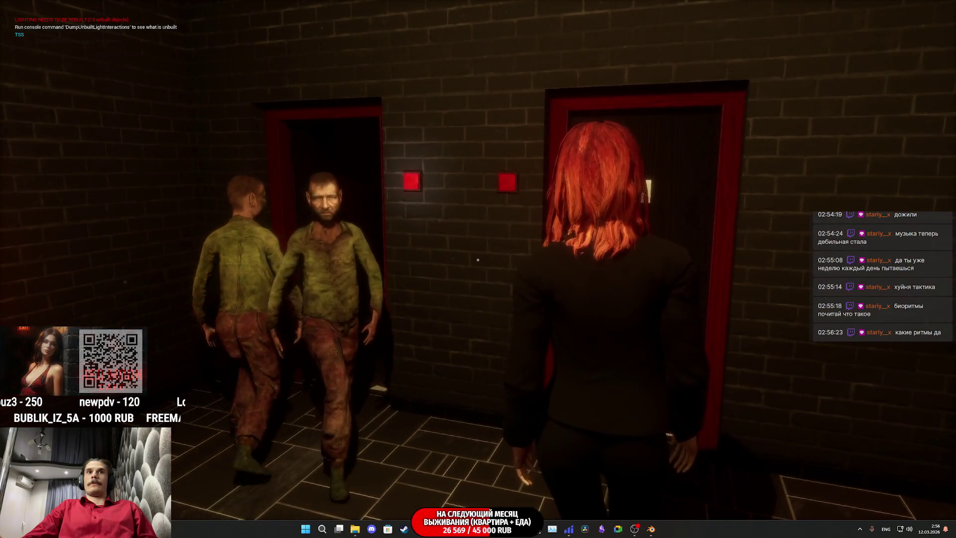
Interact with the two red-haired women near the restroom signs, moving around to view the patrons
mouse_move(477, 260)
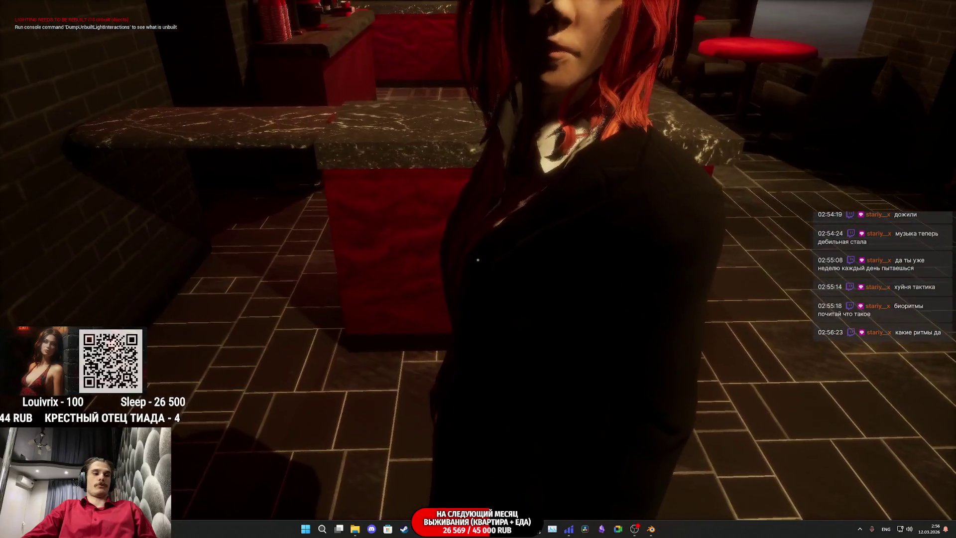
left_click(478, 259)
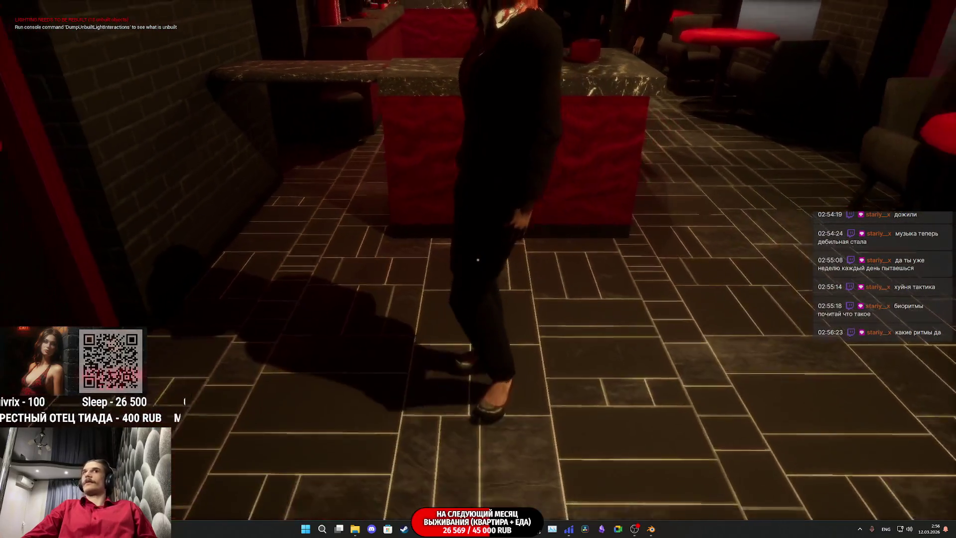
mouse_move(477, 260)
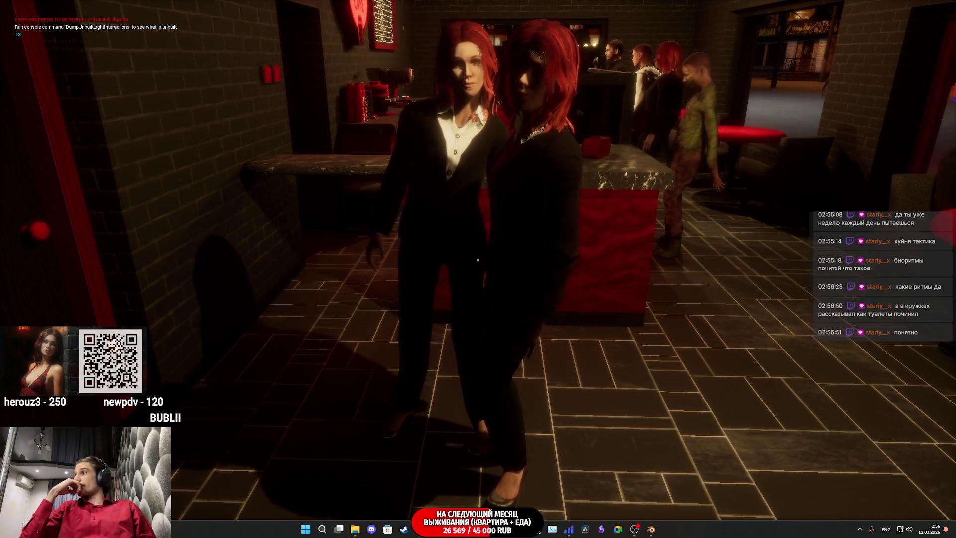
key("w")
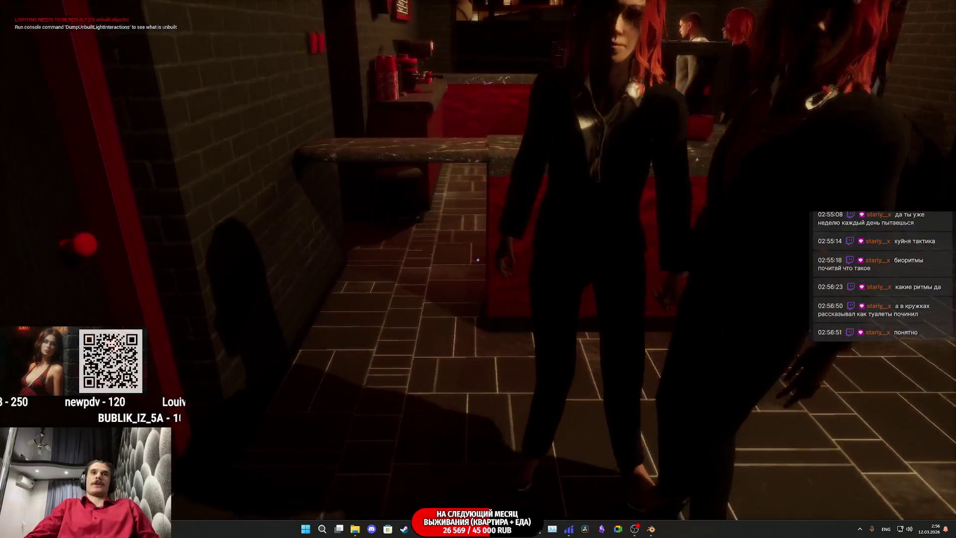
key("w")
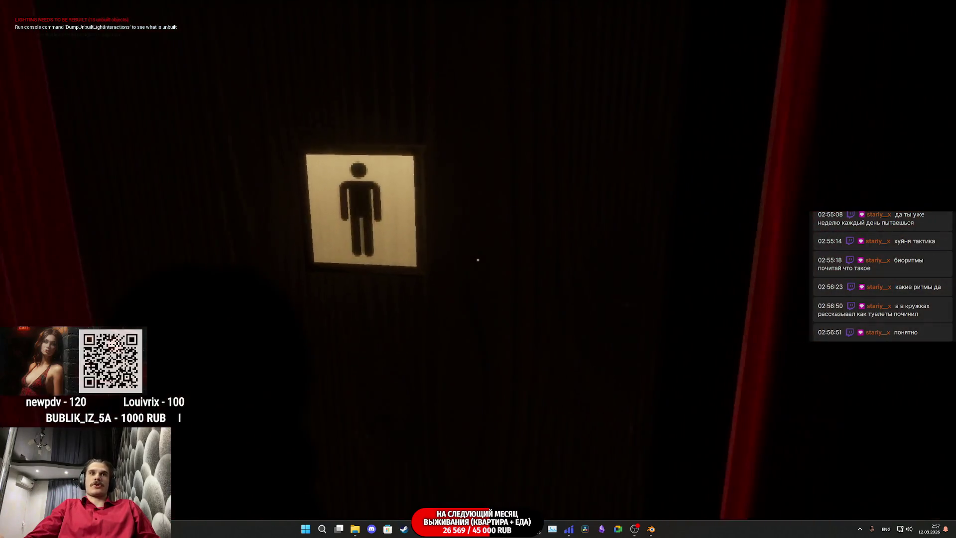
key("w")
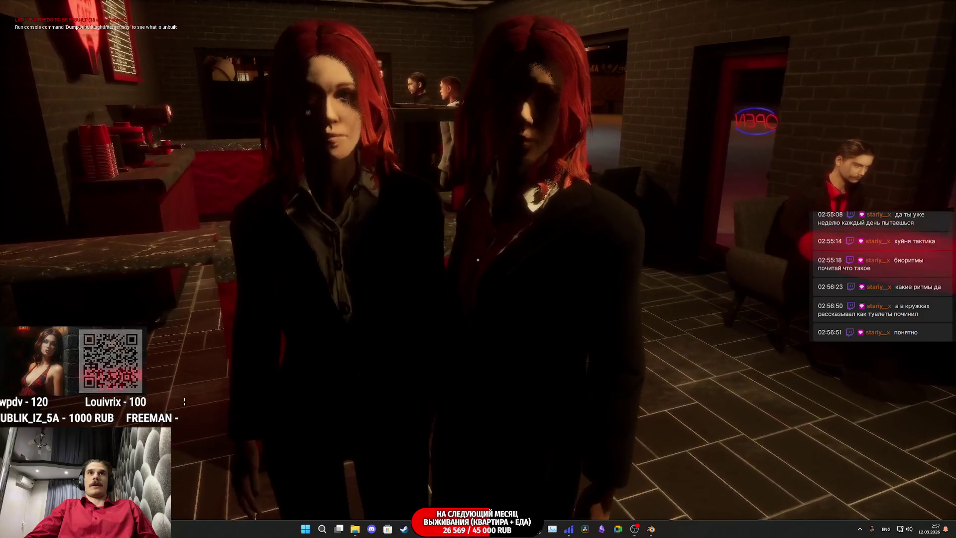
key("s")
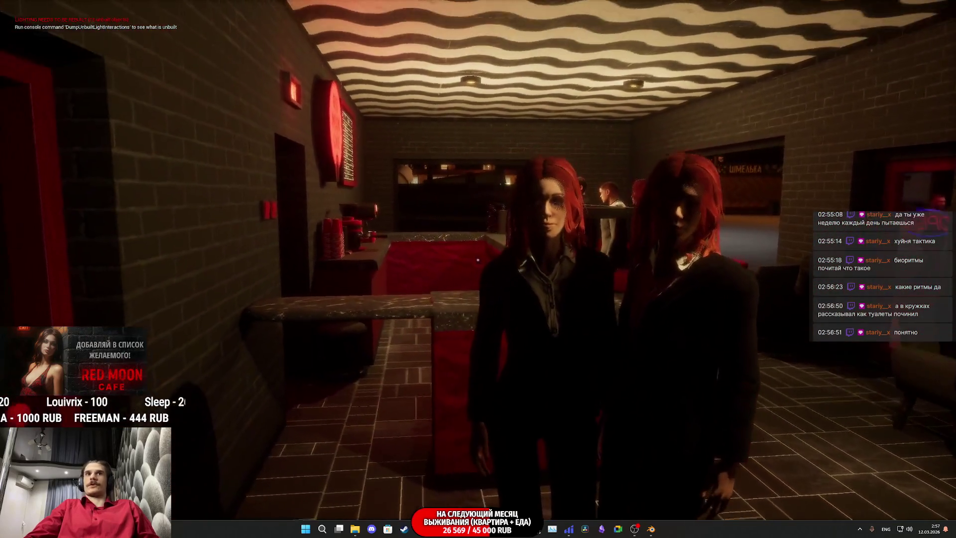
key("d")
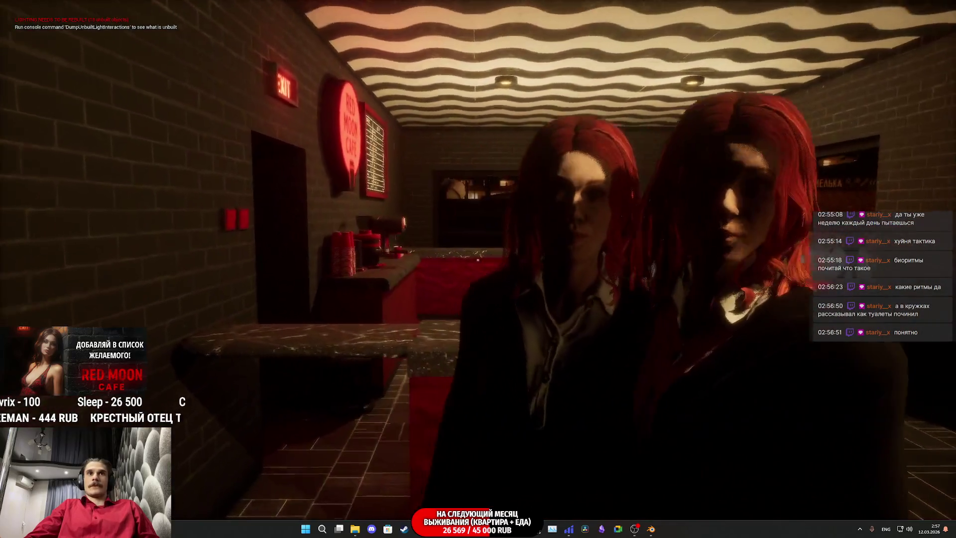
left_click(477, 259)
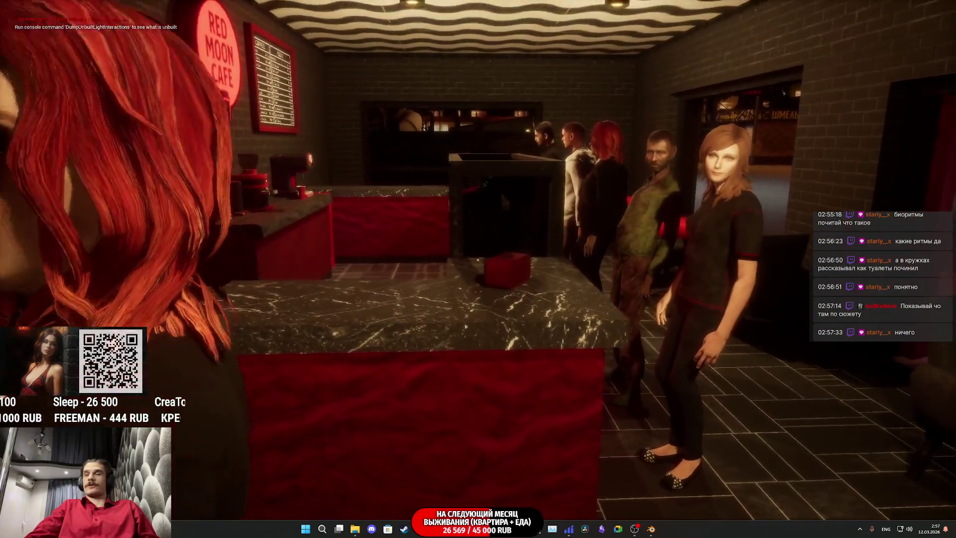
Walk past the counter queue and turn toward the beanie-wearing woman
key("f")
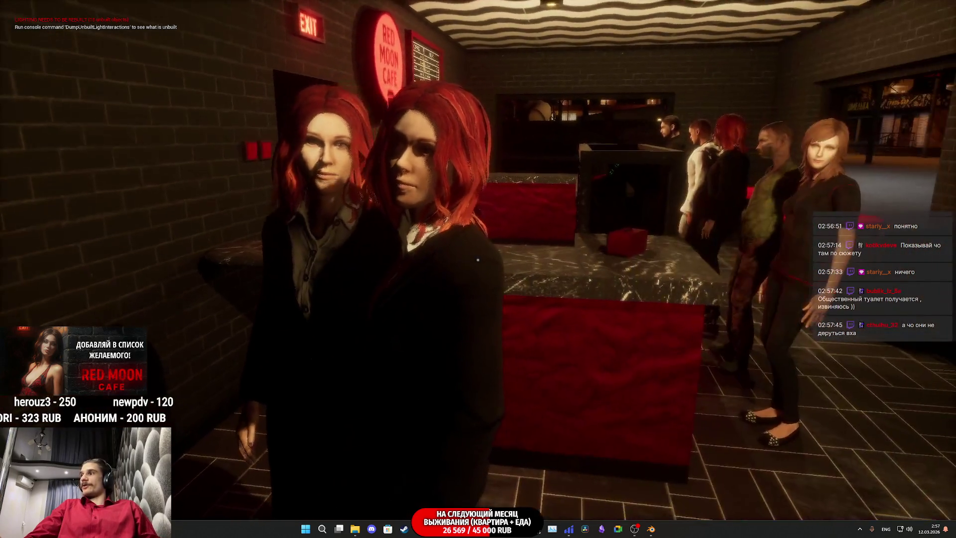
key("w")
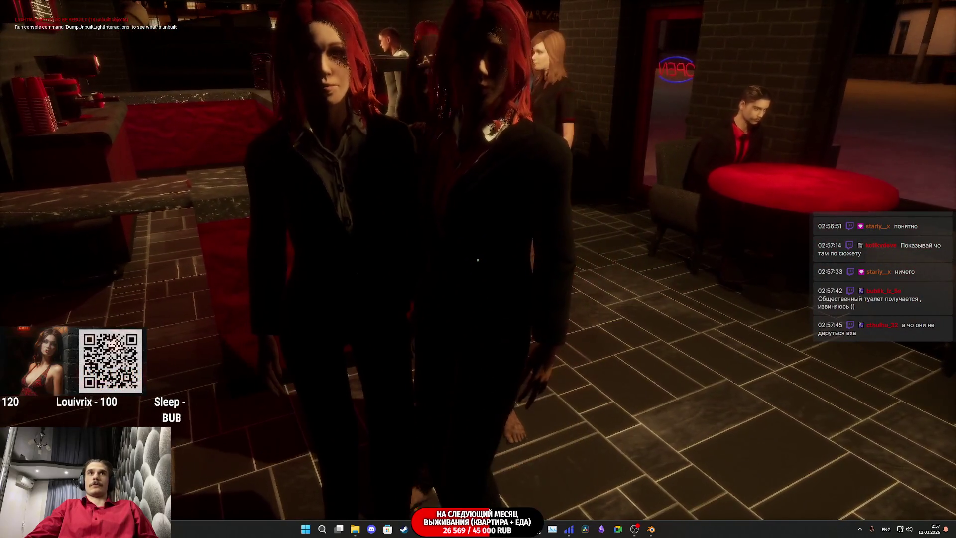
key("s")
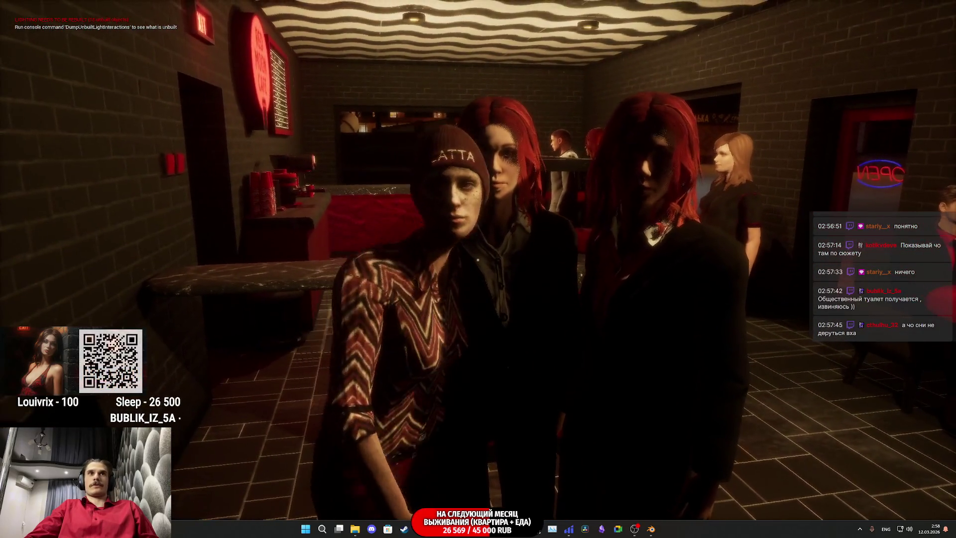
key("a")
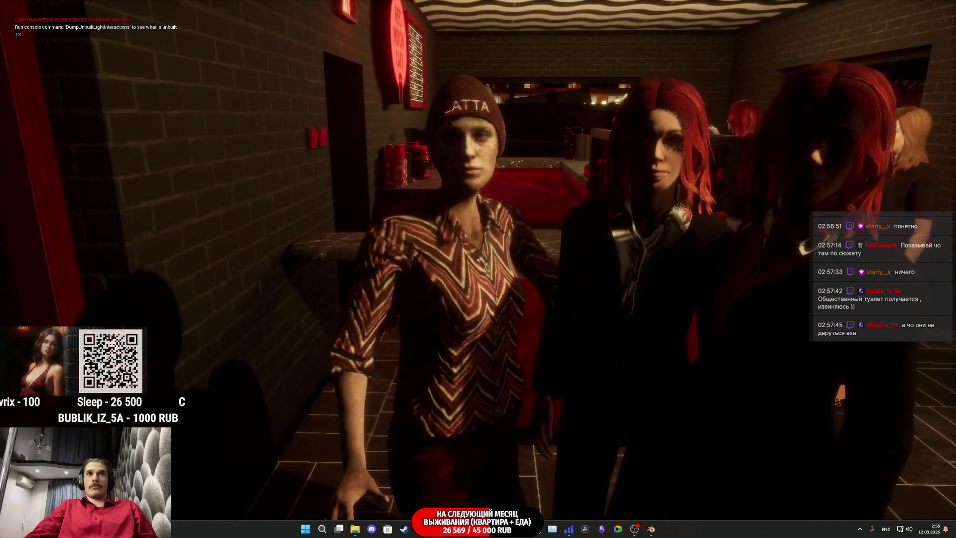
Interact with the NPC group and strafe to frame them beside the women's restroom door
key("e")
key("w")
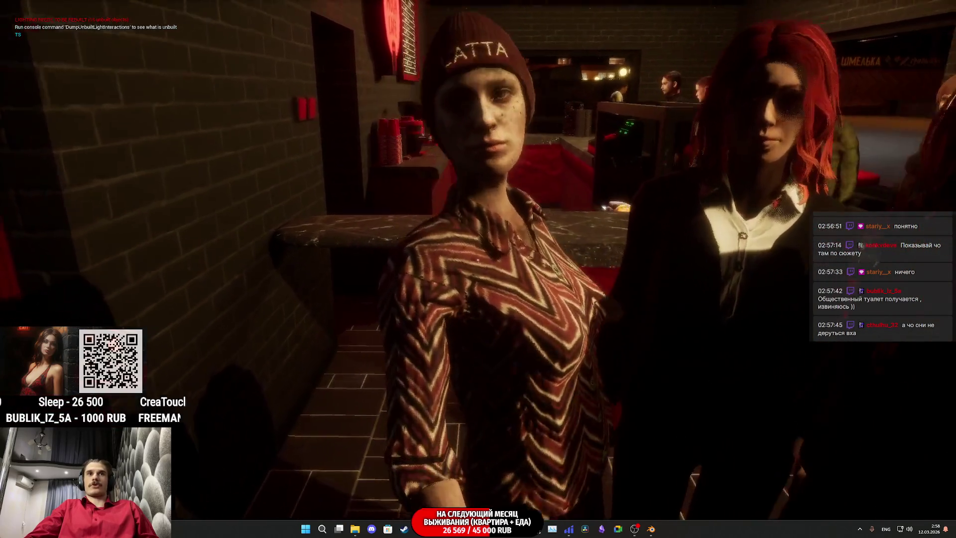
key("s")
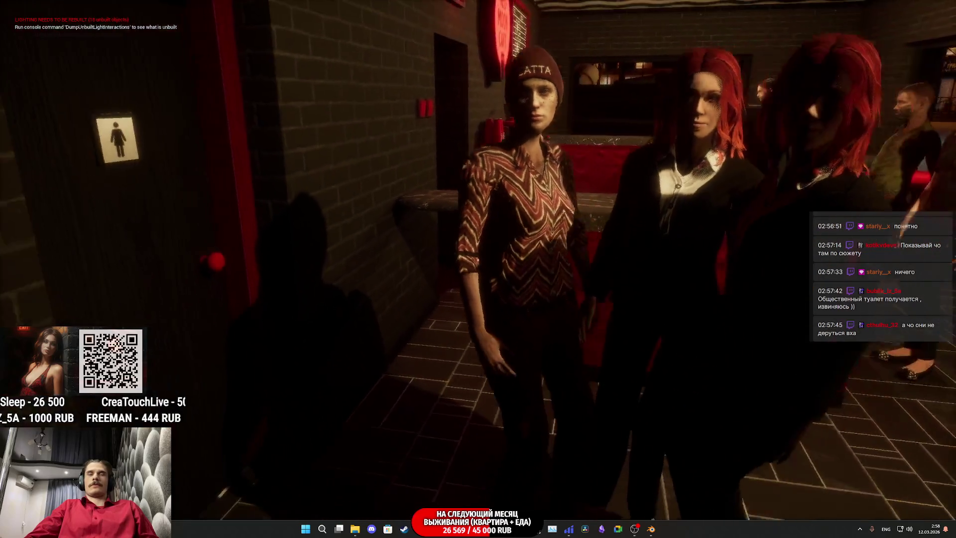
key("d")
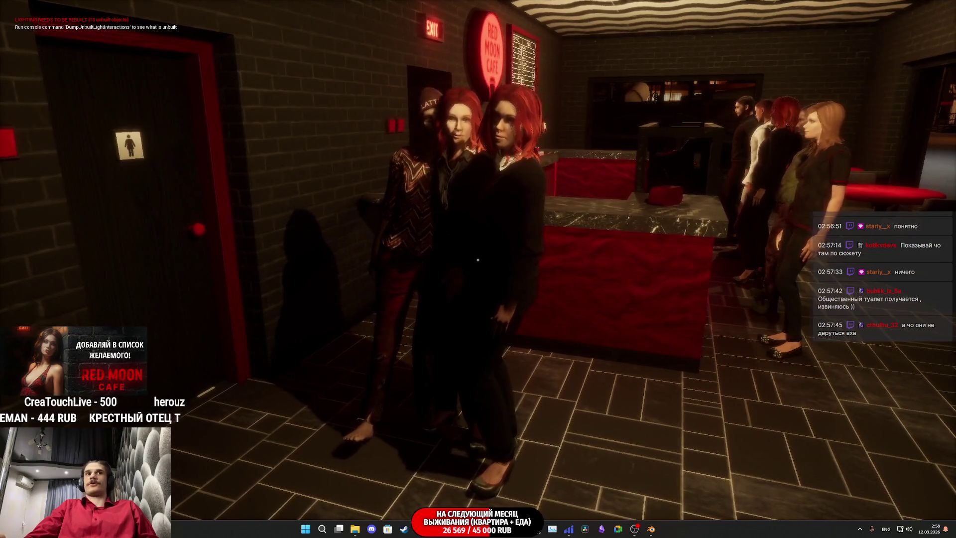
key("a")
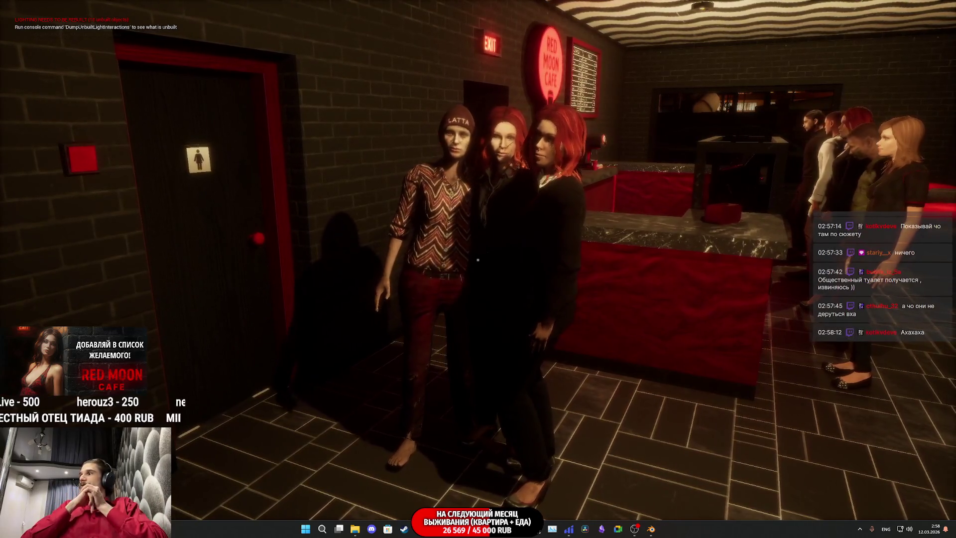
key("a")
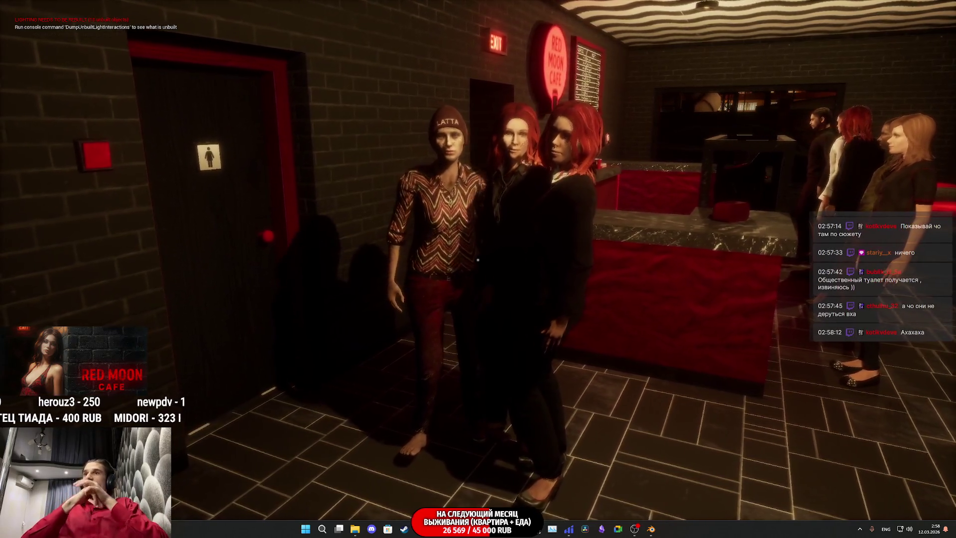
key("d")
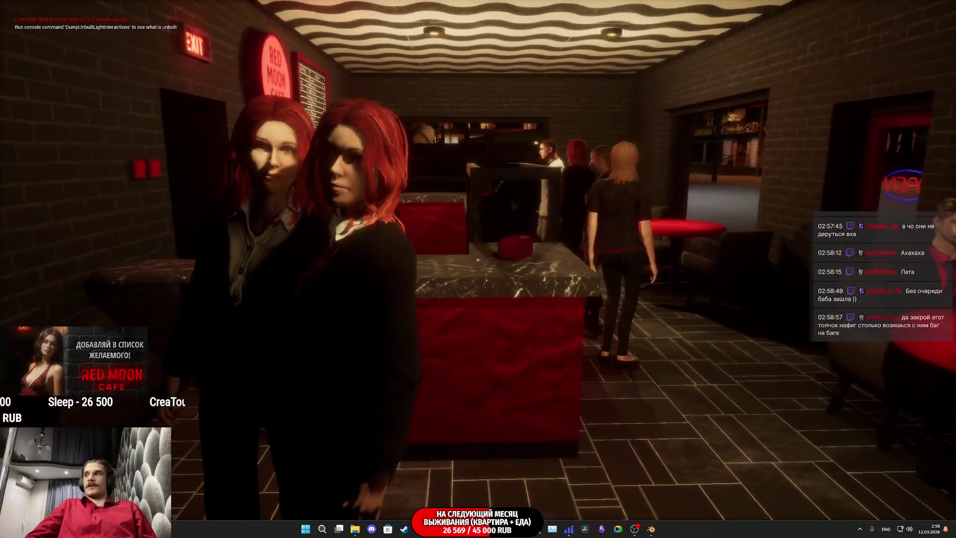
Stop the play session, bring up GL_Woman_ABP, then switch to Obsidian
key("Escape")
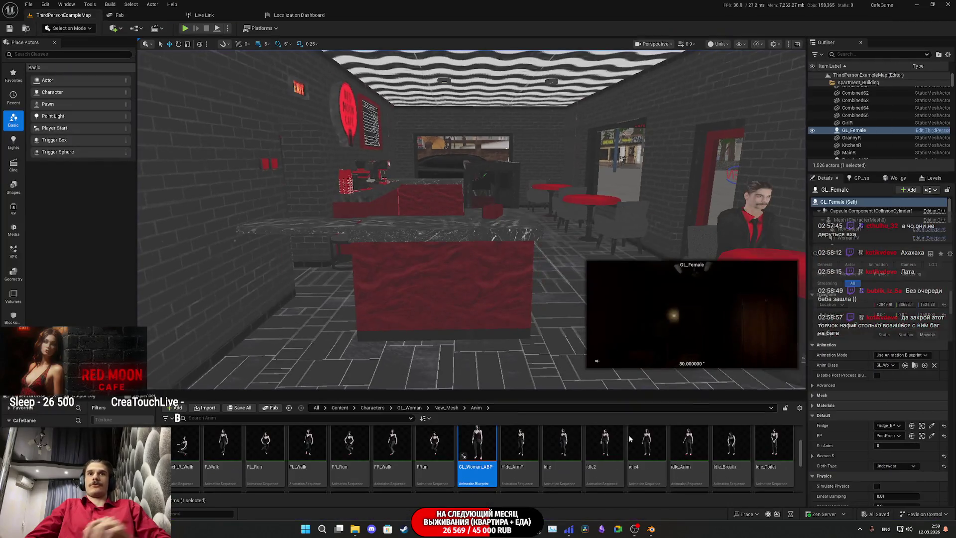
left_click(485, 486)
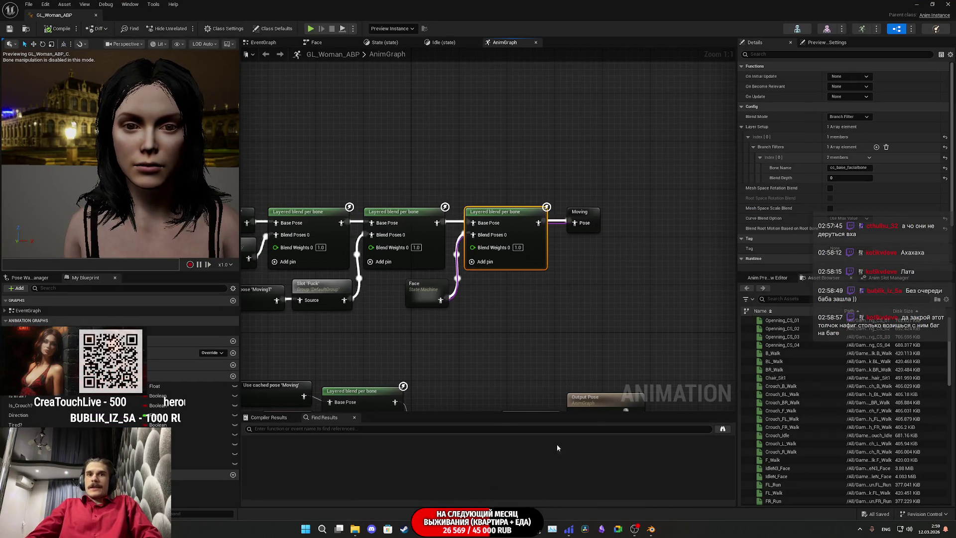
left_click(601, 529)
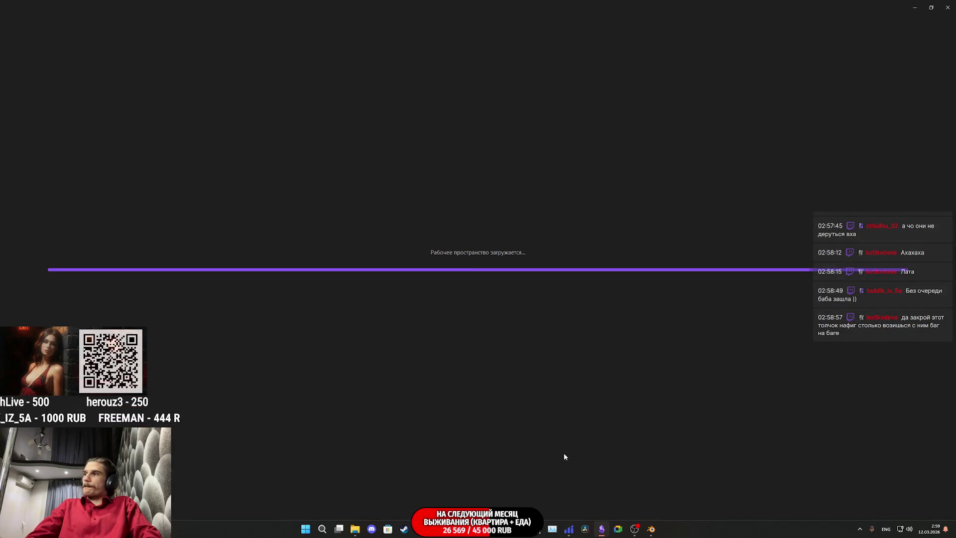
In 'План на неделю', tick the cutscene animations task, add a blank item, and return to Unreal
scroll(397, 372, "down", 3)
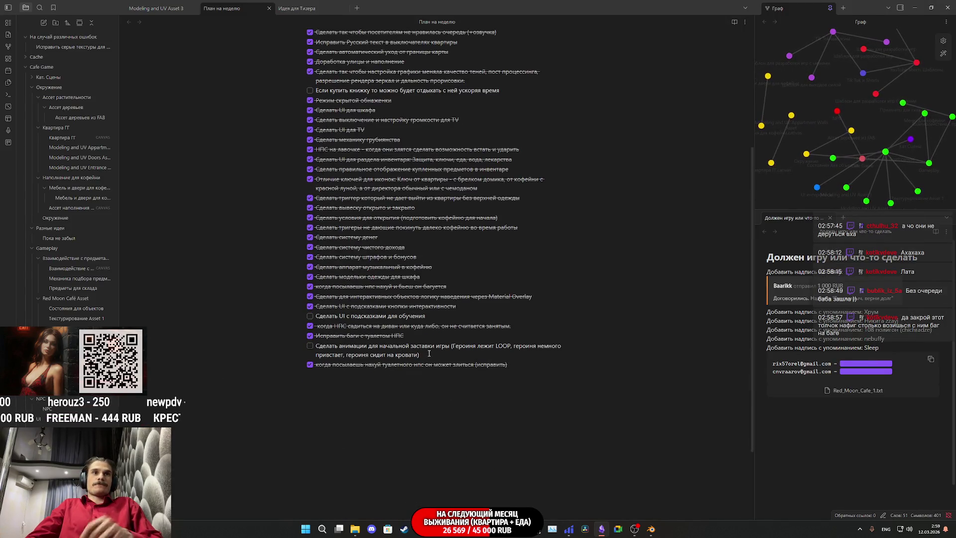
left_click(309, 345)
scroll(415, 332, "down", 1)
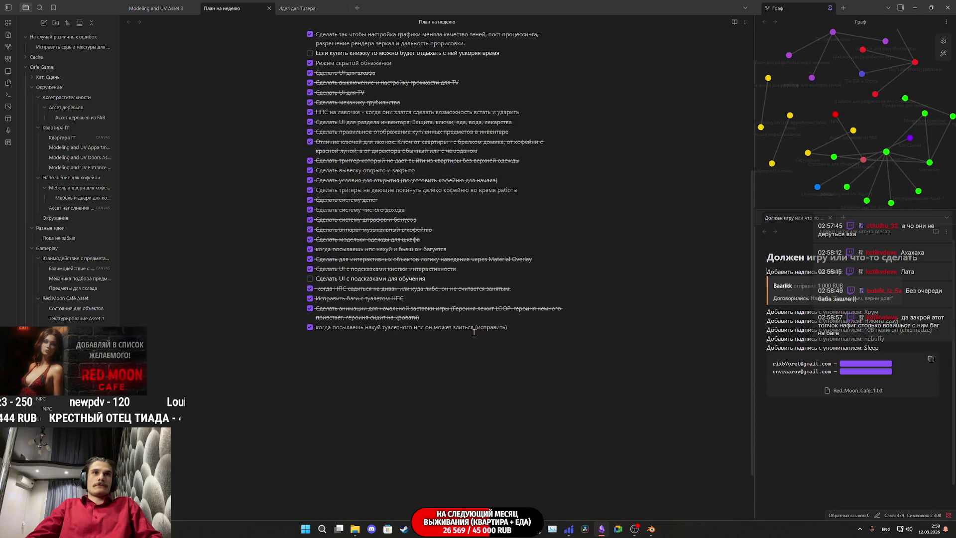
key("Return")
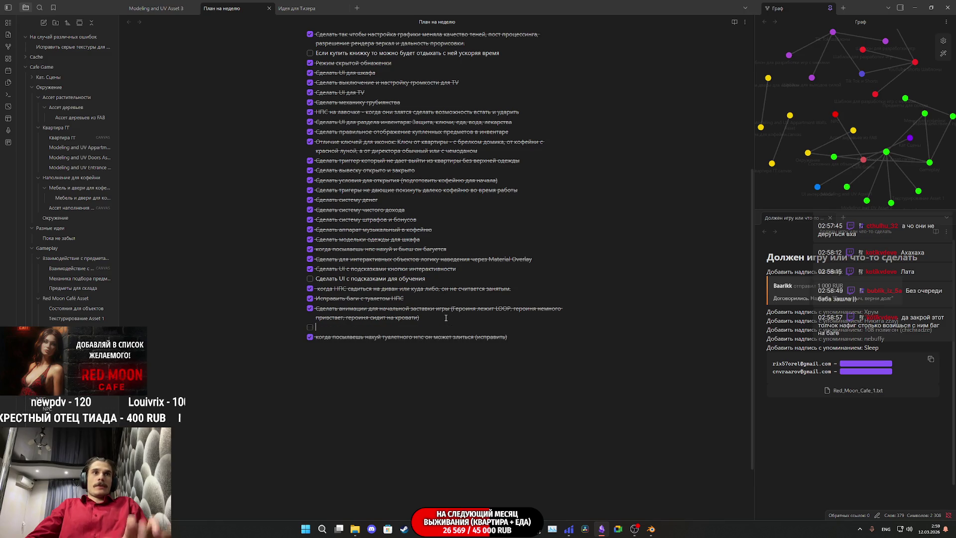
type("С")
key("alt+Tab")
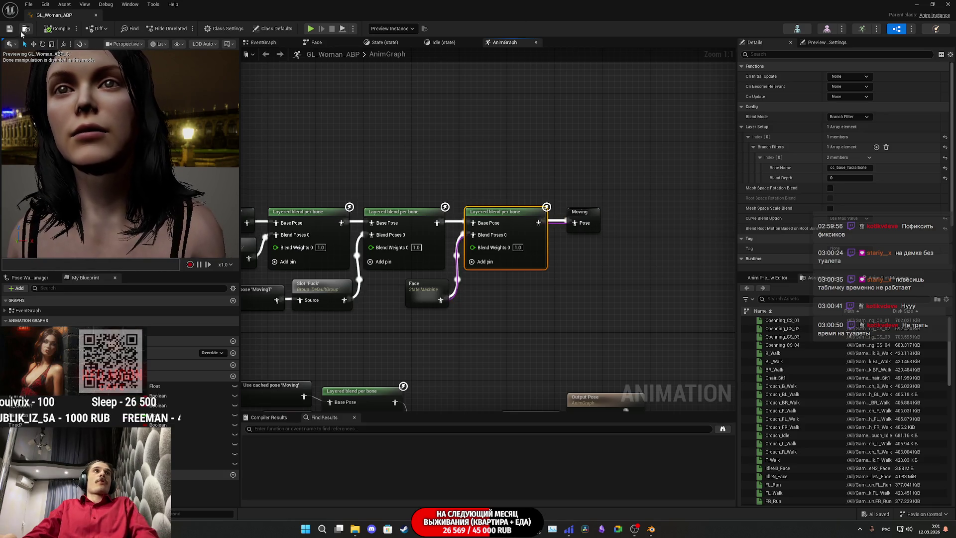
left_click(425, 123)
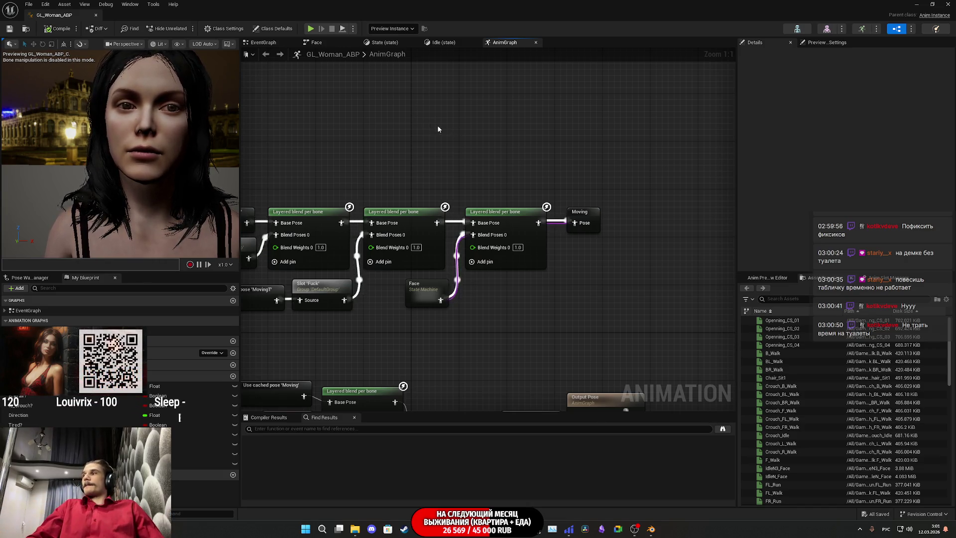
left_click(948, 4)
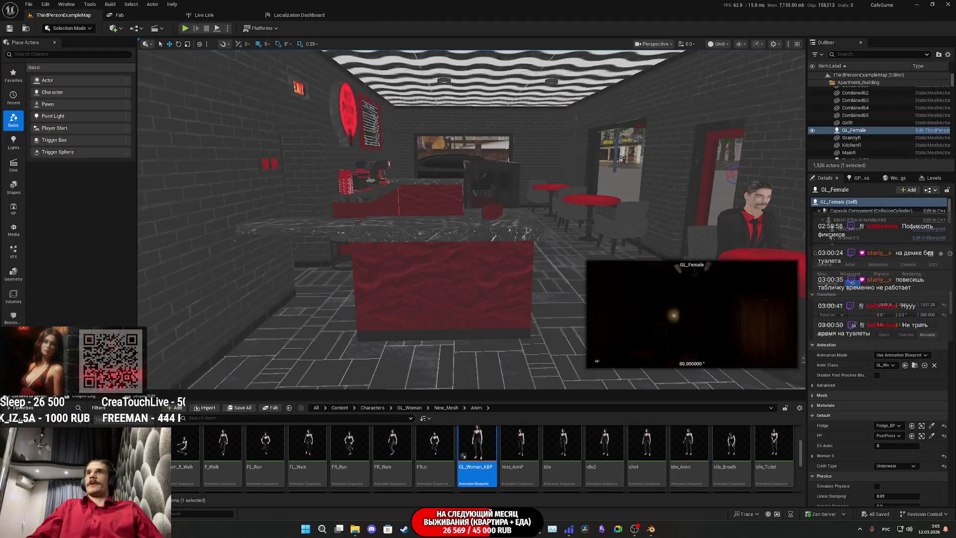
Select the Apartment_Building folder in the Outliner, then play the level in full screen
left_click(874, 84)
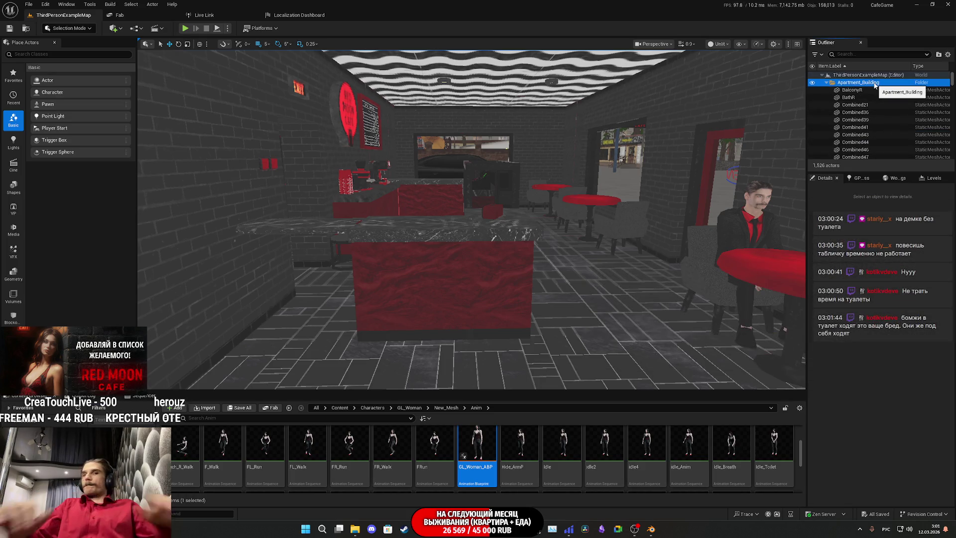
mouse_move(493, 483)
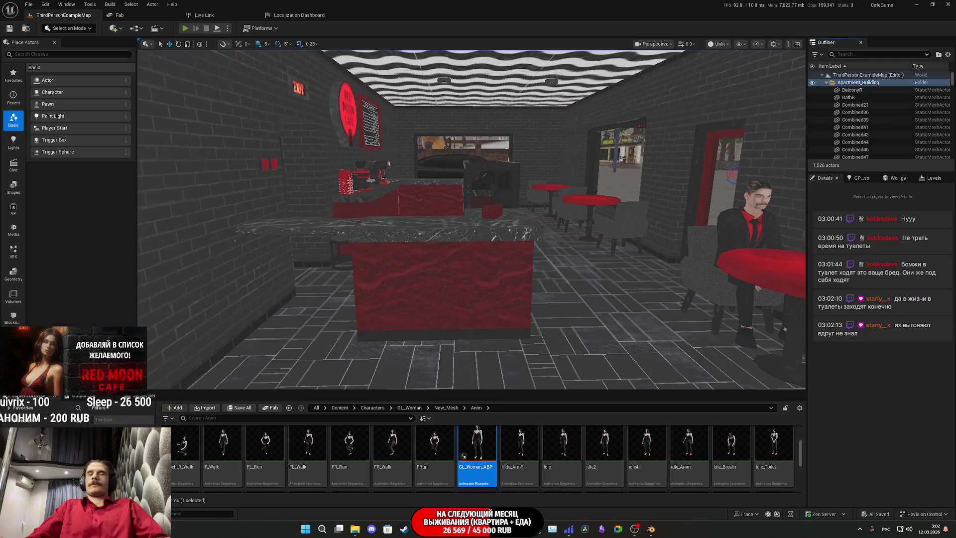
key("alt+p")
key("F11")
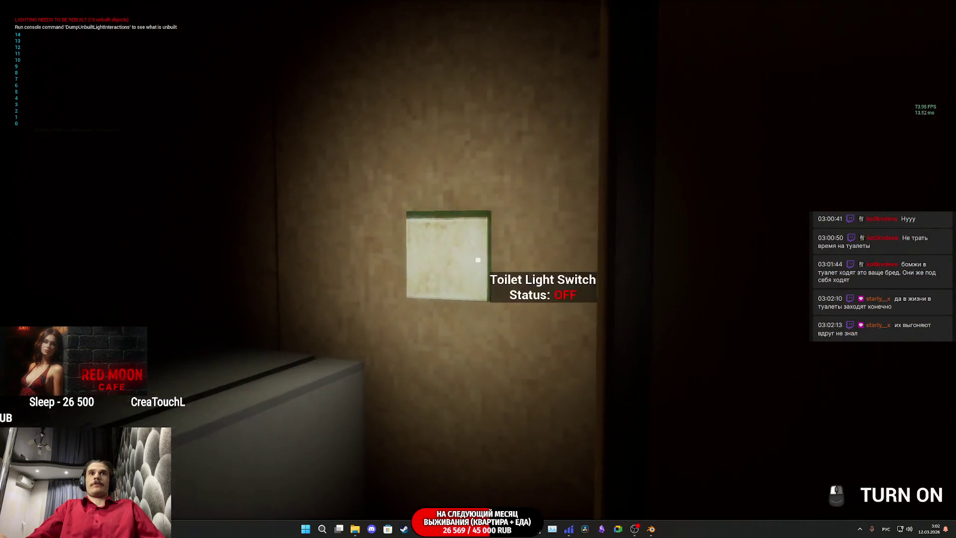
Switch on the bedroom light, open the closet, and walk to the bed to see the heroine
left_click(478, 259)
left_click(477, 259)
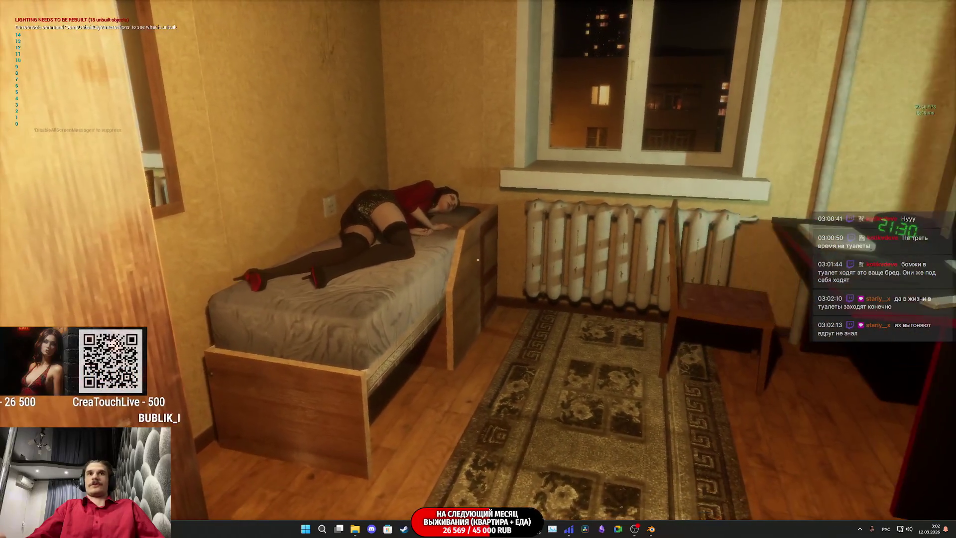
key("w")
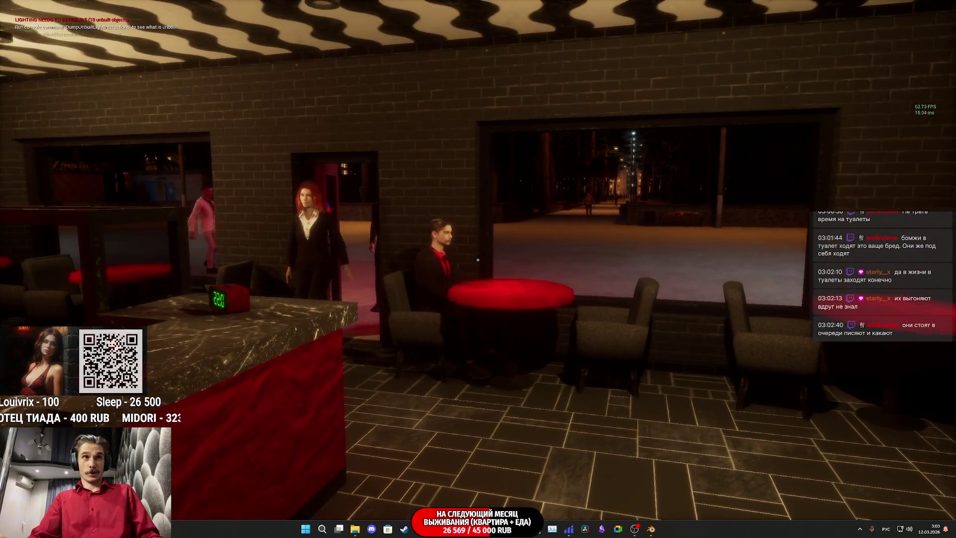
Inside the cafe, gesture at, knock down, and reach toward the red-haired woman by the counter
key("g")
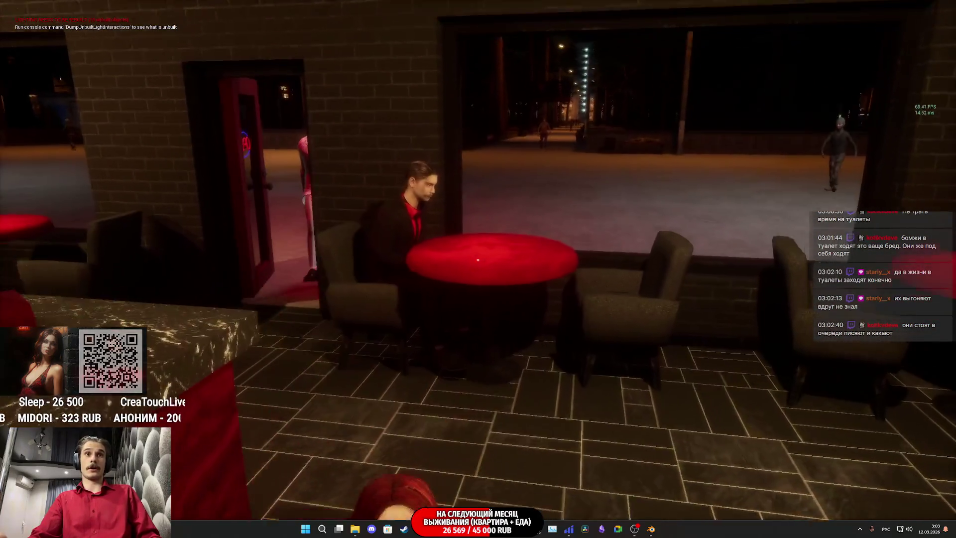
left_click(477, 259)
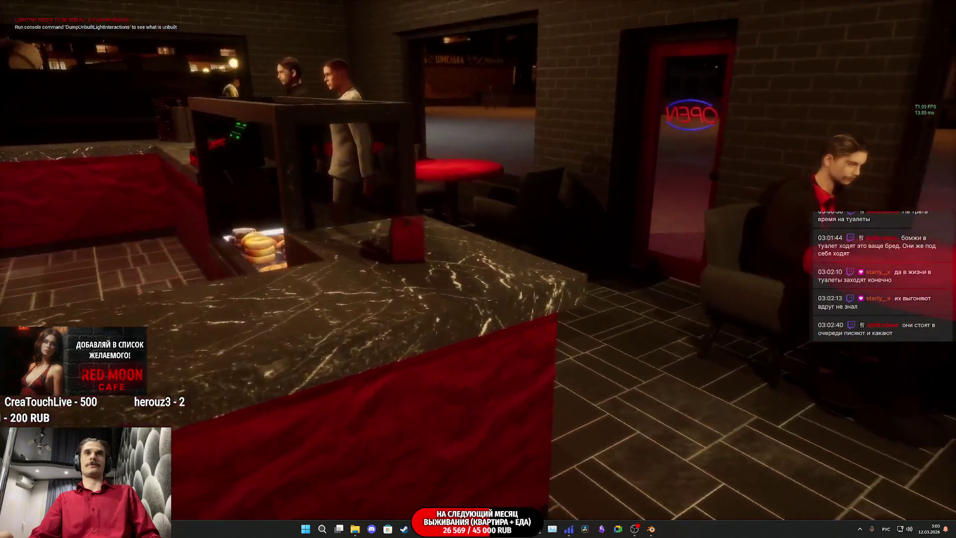
left_click(478, 259)
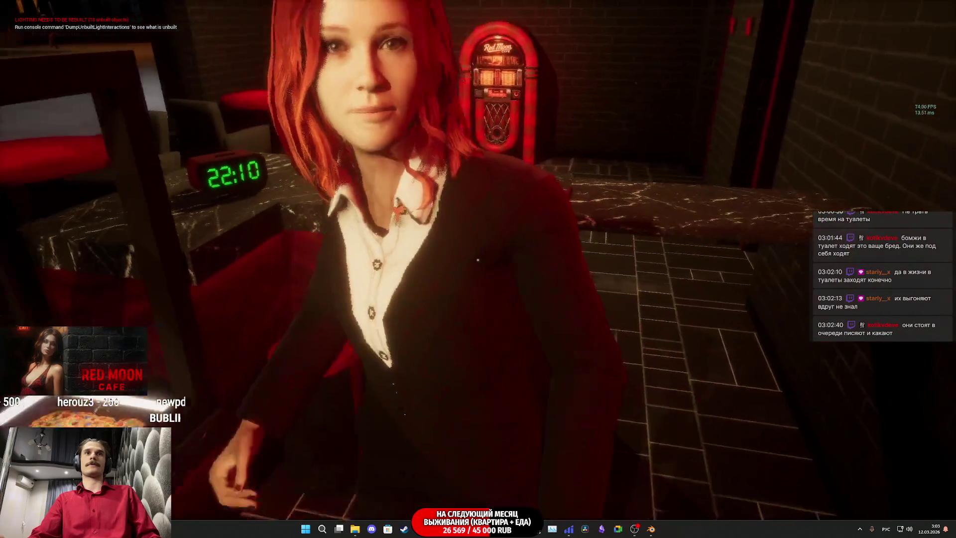
Walk through the cafe lounge to the jukebox, then stop the play session with Esc
left_click(478, 259)
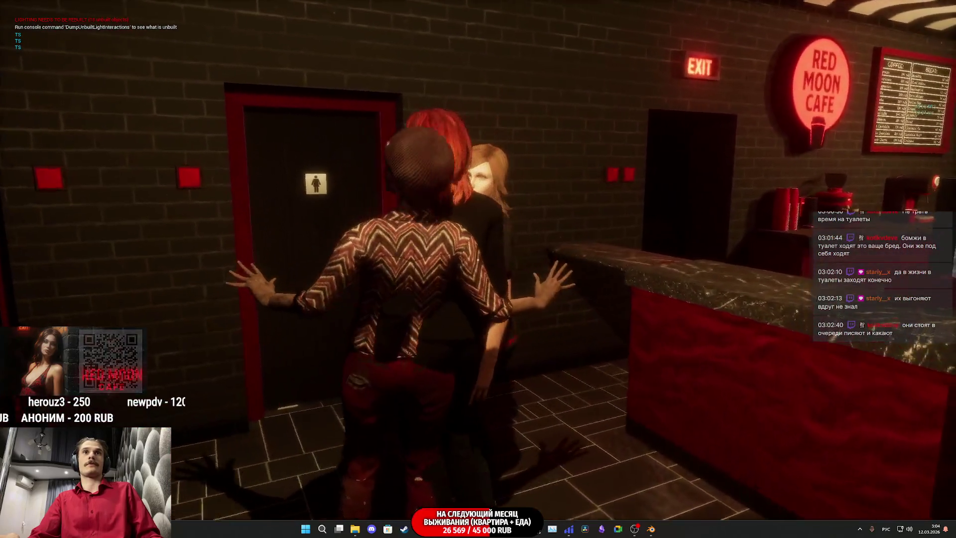
key("w")
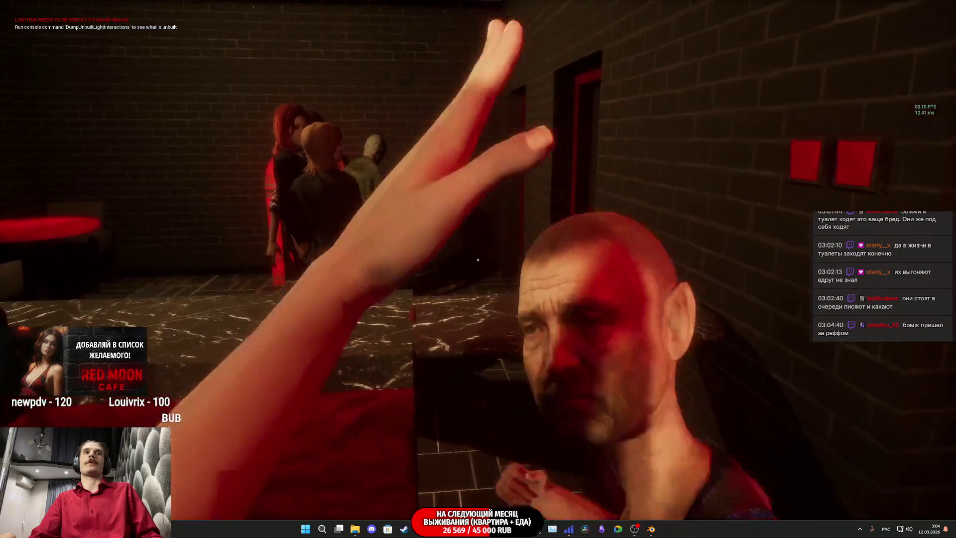
key("w")
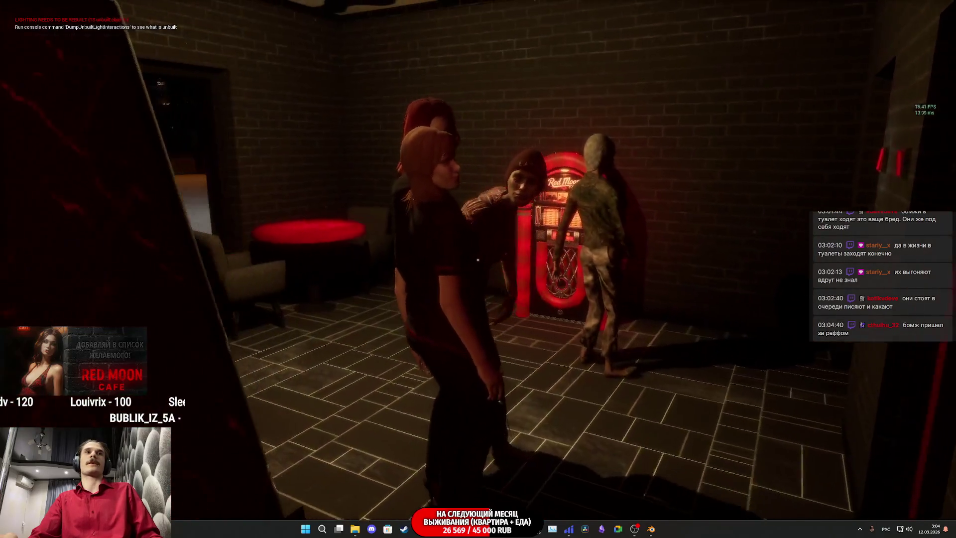
key("w")
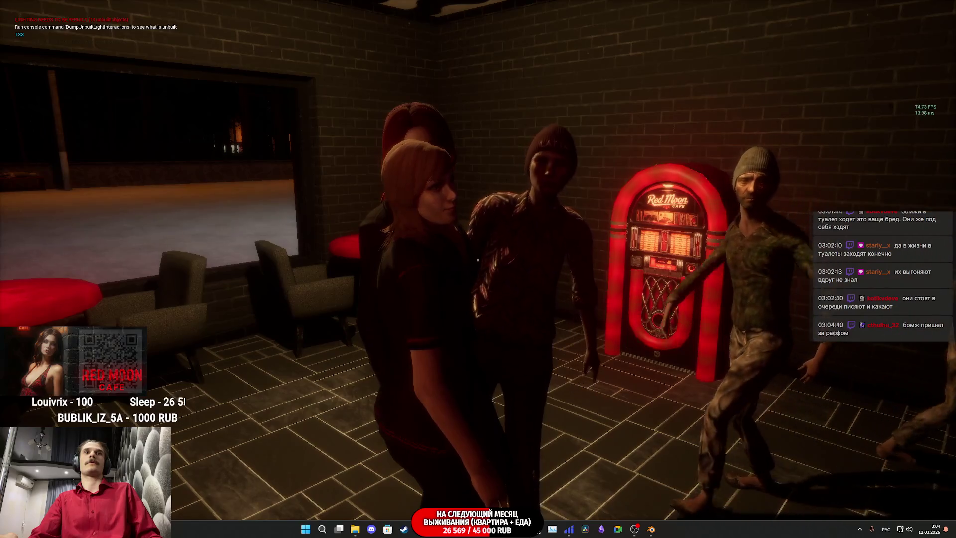
key("Escape")
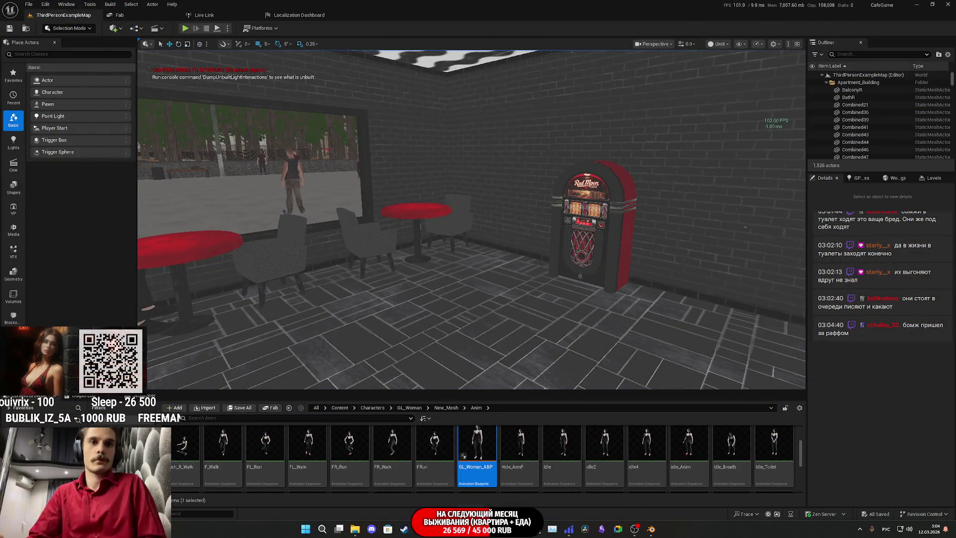
Fly out to the street NPC, select it, and open NPC_Street_BP for editing
mouse_move(489, 369)
left_mouse_down()
mouse_move(489, 298)
mouse_move(398, 298)
mouse_move(398, 348)
left_mouse_up()
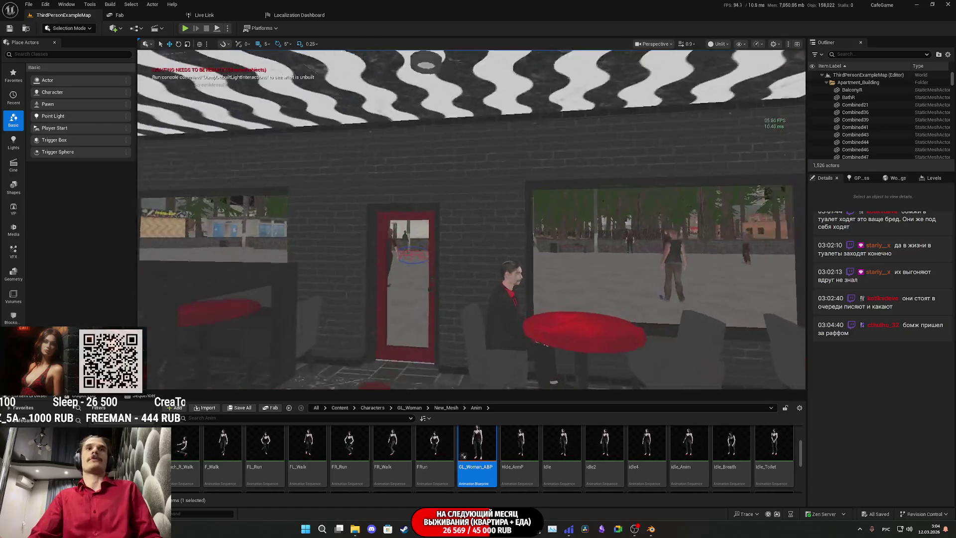
key("w")
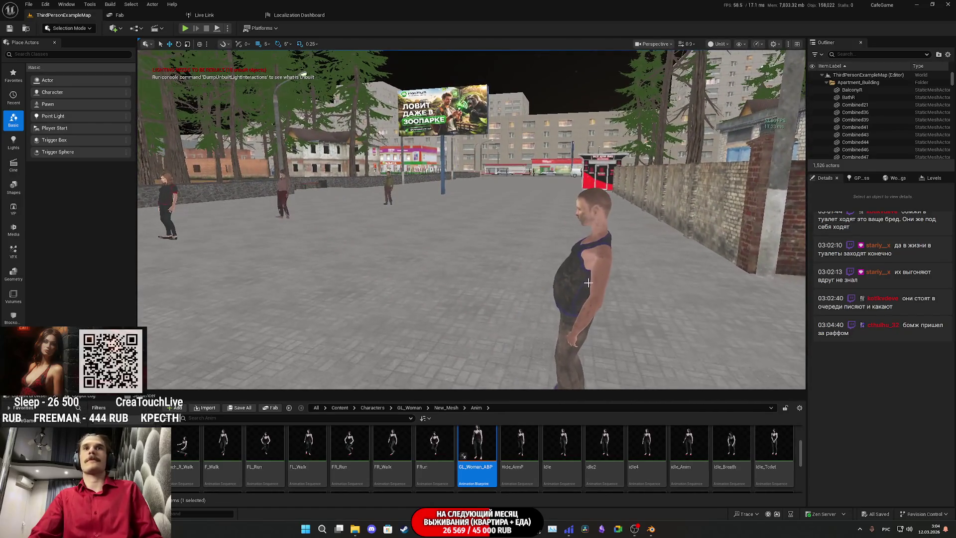
left_click(588, 282)
left_click(930, 190)
left_click(929, 210)
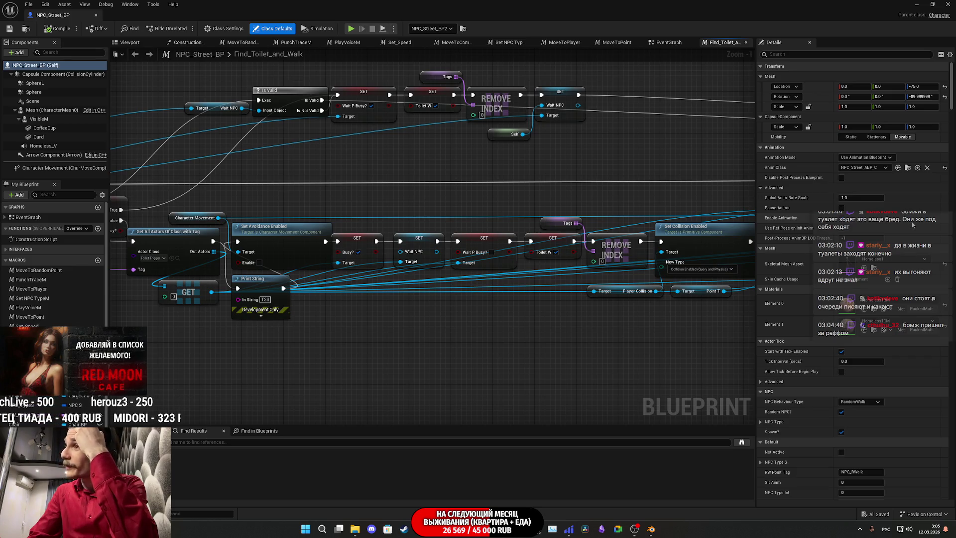
Pan across the Find_Toilet_and_Walk graph, nudging the Print String and In Trigger? GET nodes
left_click_drag(557, 159, 602, 215)
left_click_drag(527, 208, 608, 213)
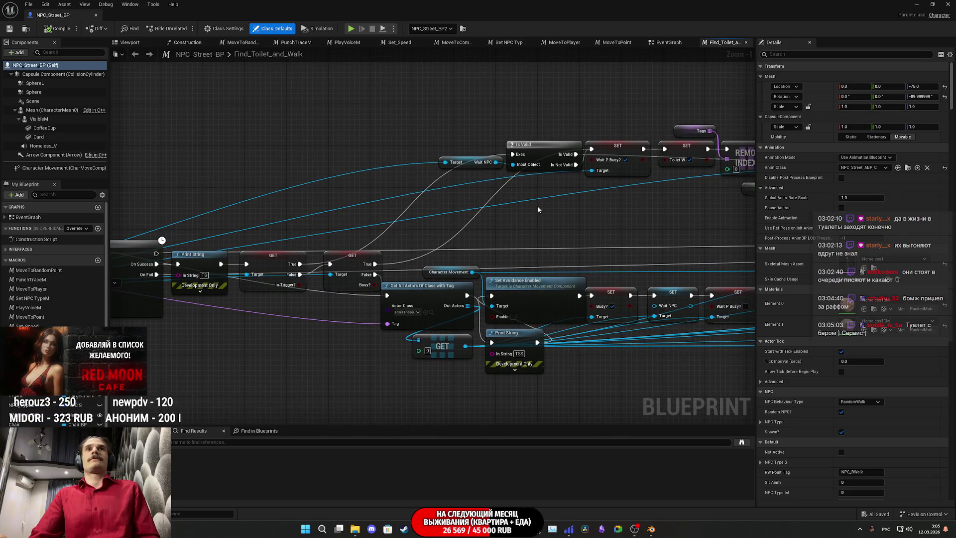
mouse_move(284, 248)
left_mouse_down()
mouse_move(384, 245)
mouse_move(424, 227)
left_mouse_up()
left_click(382, 251)
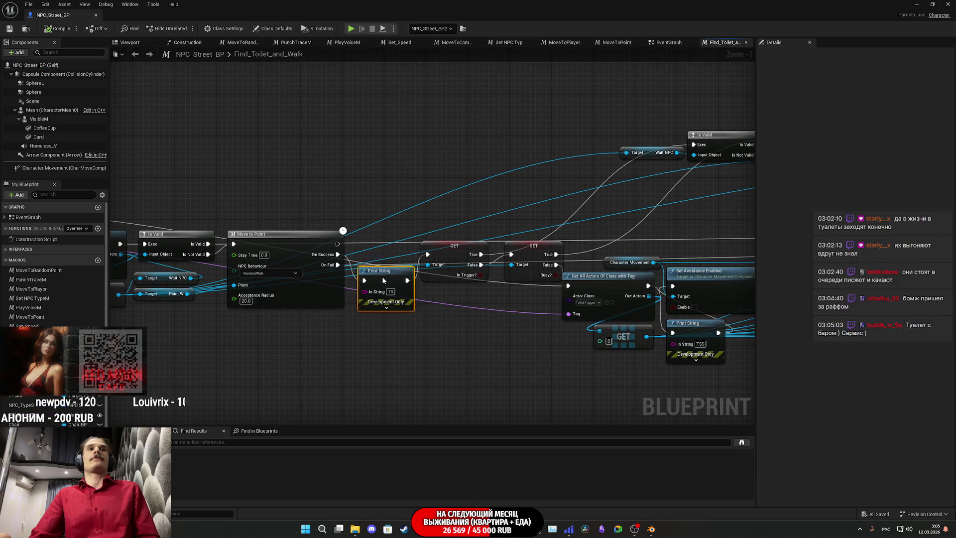
left_click_drag(378, 257, 373, 253)
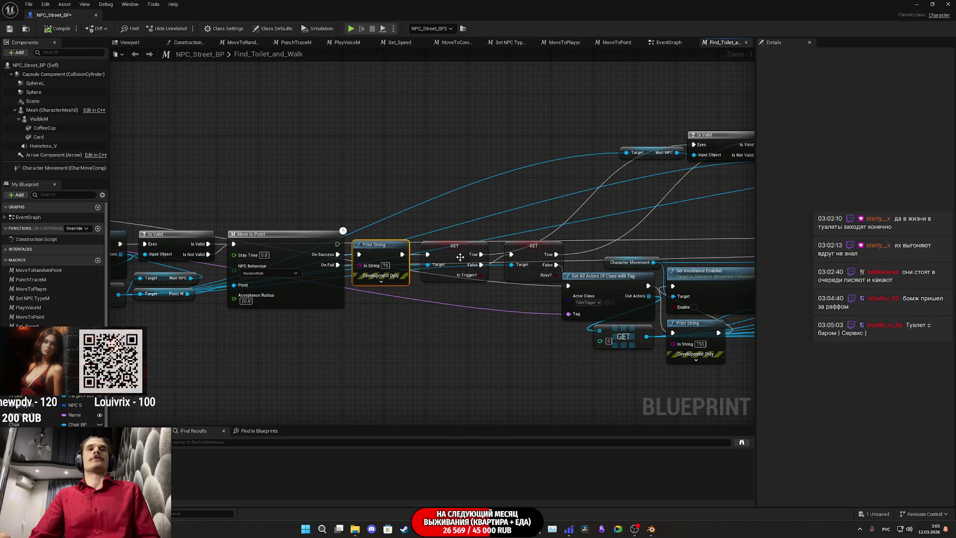
left_click_drag(495, 221, 471, 221)
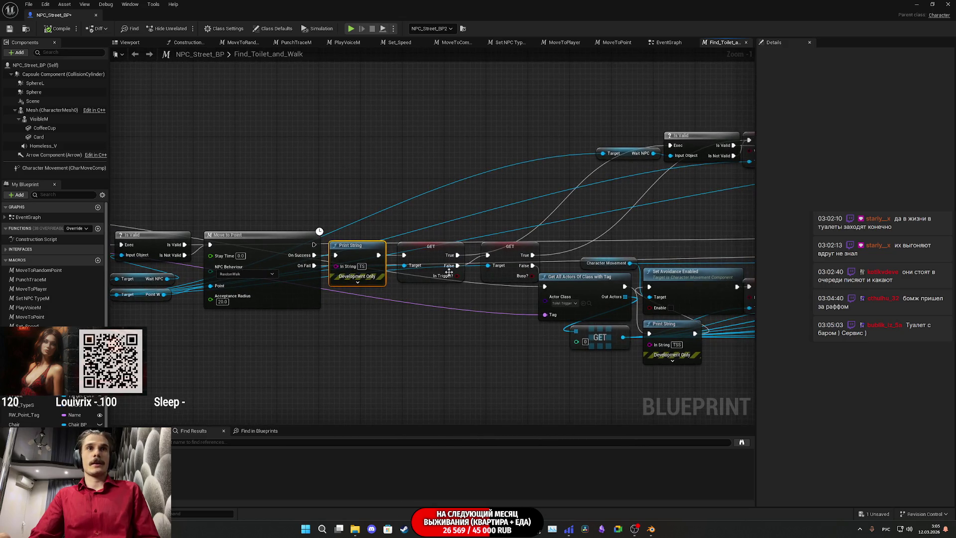
left_click_drag(428, 270, 430, 259)
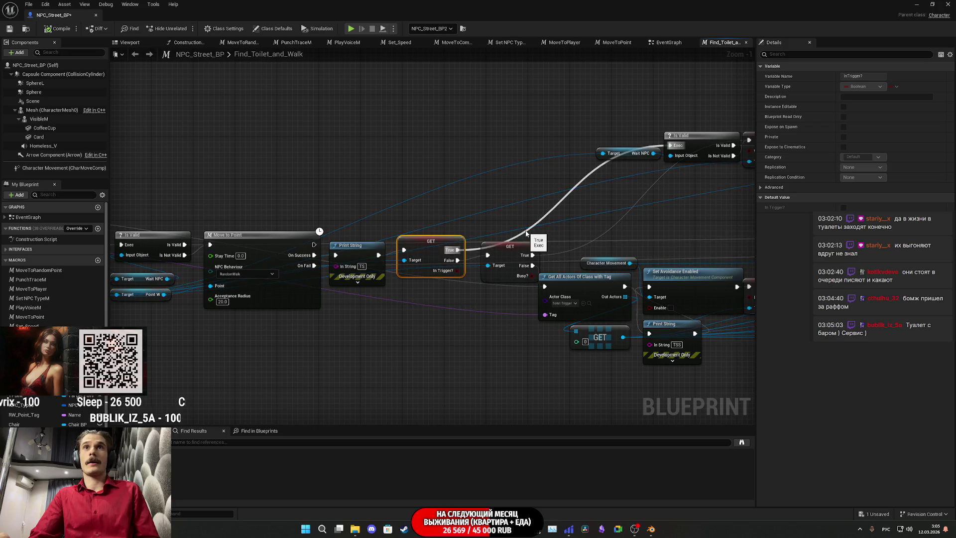
left_click_drag(526, 233, 413, 229)
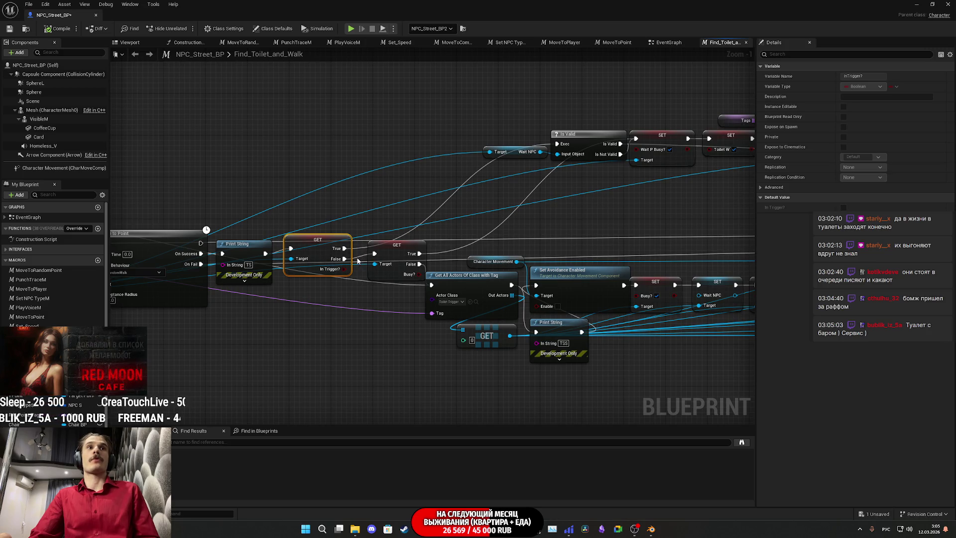
left_click_drag(445, 243, 372, 244)
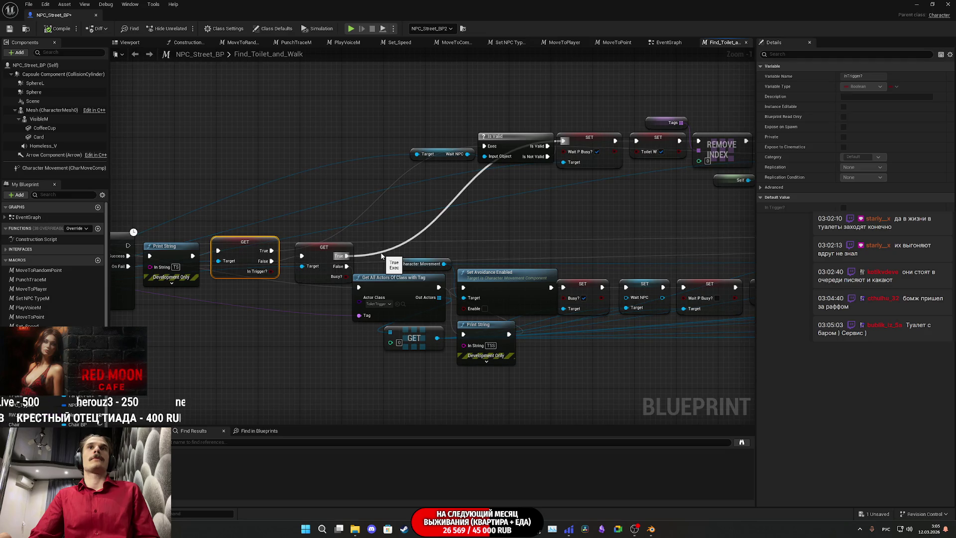
Wire the GET node's True output to Is Valid's exec input, save, and minimize the editor
mouse_move(347, 255)
left_mouse_down()
mouse_move(479, 188)
mouse_move(494, 151)
left_mouse_up()
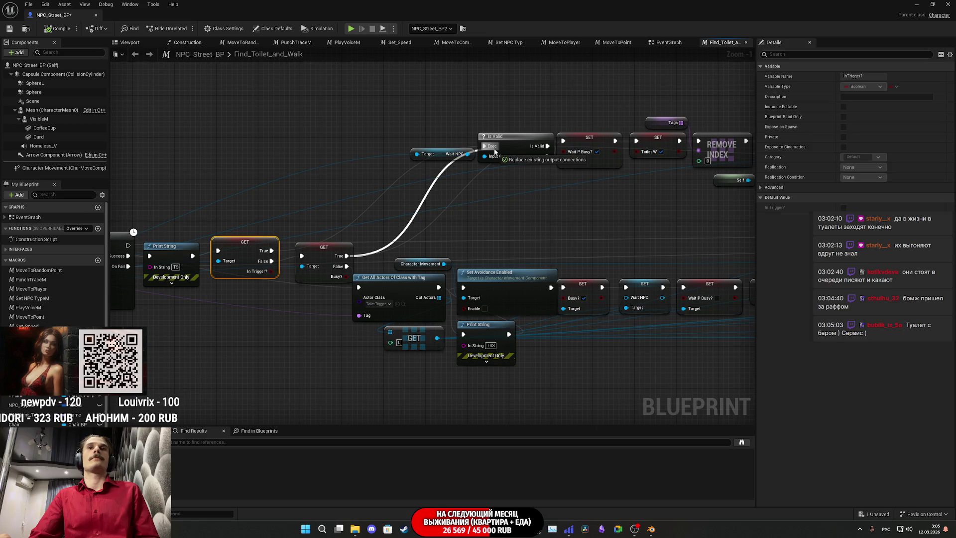
left_click_drag(495, 151, 495, 151)
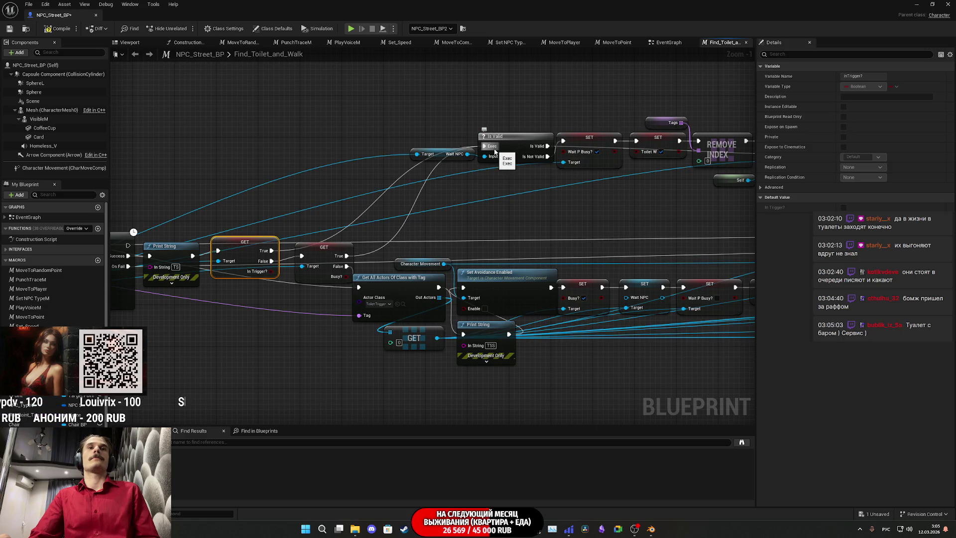
left_click(529, 220)
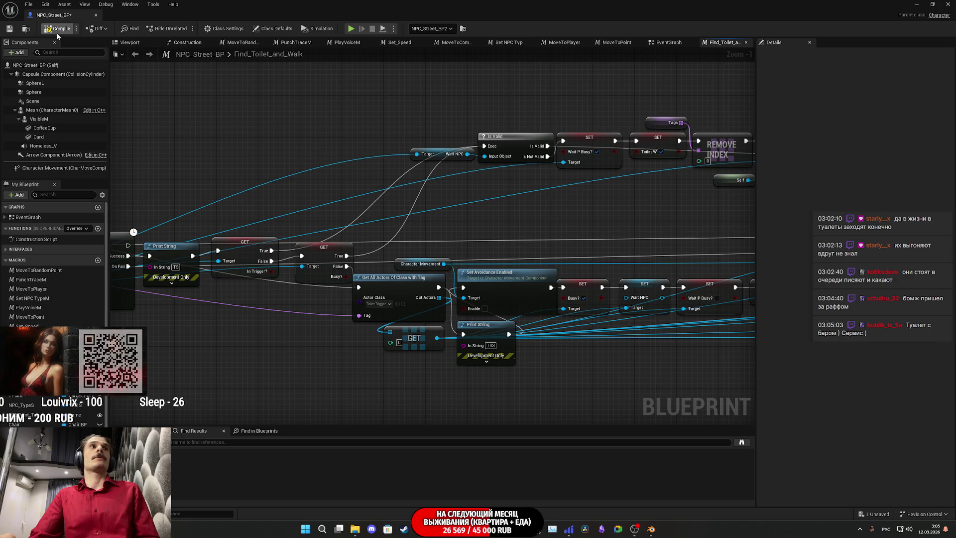
key("ctrl+s")
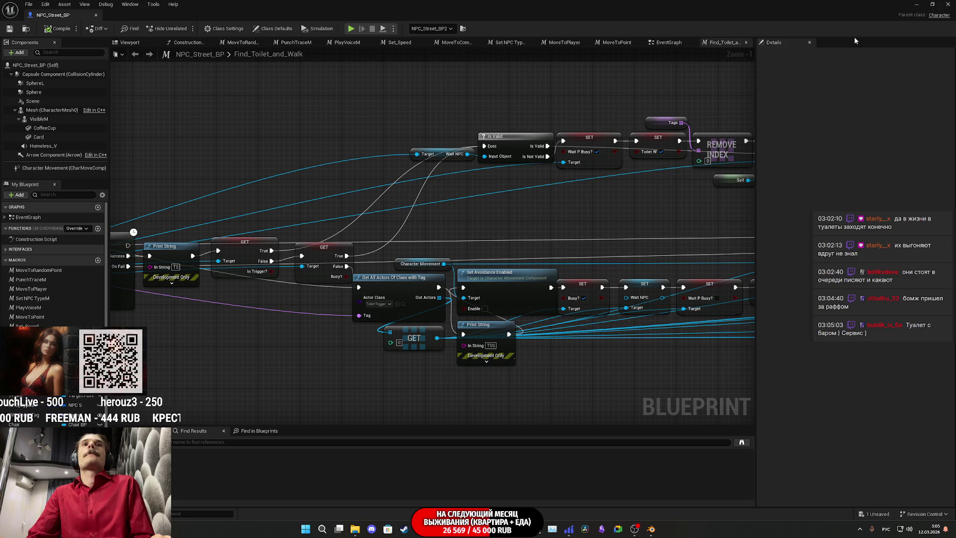
left_click_drag(597, 195, 515, 213)
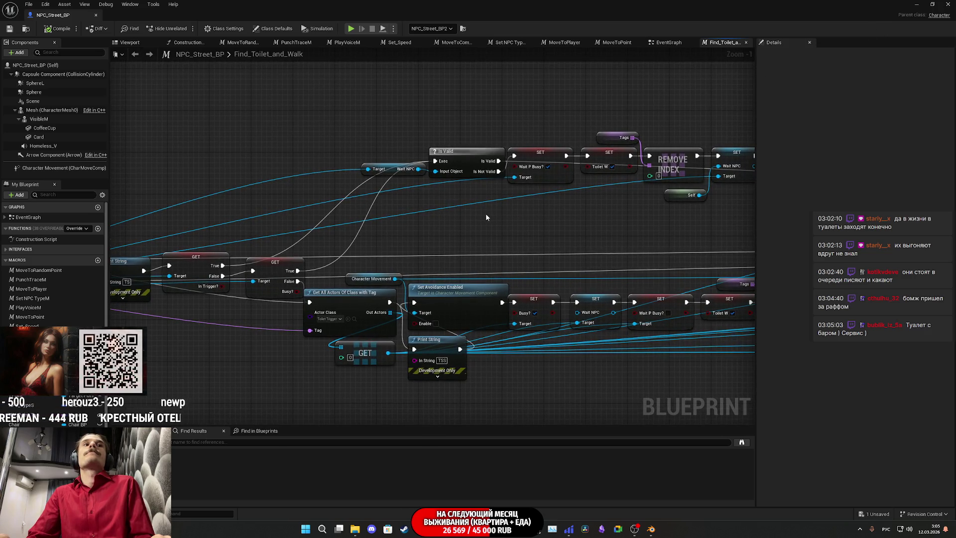
left_click(918, 3)
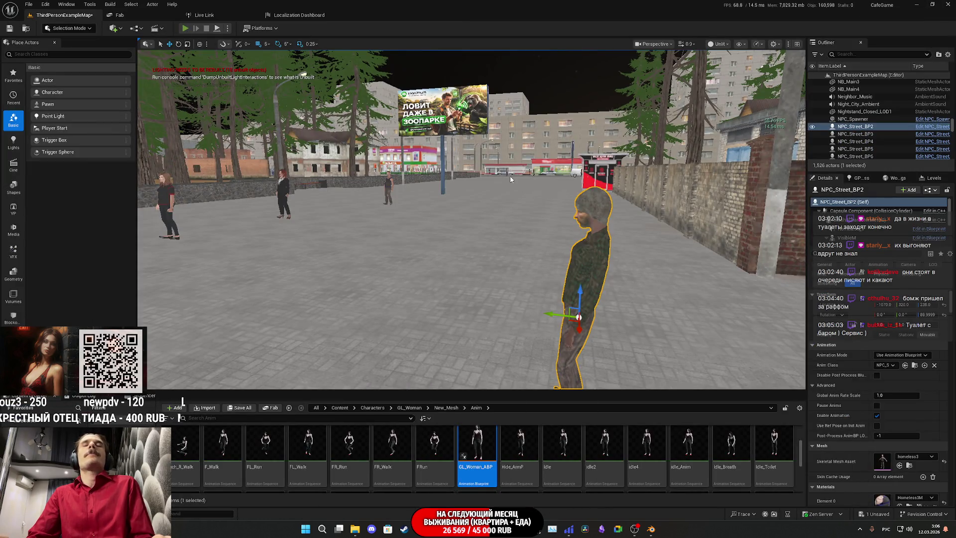
Start Play-in-Editor, open the closet, and switch the cafe sign to OPEN
key("alt+p")
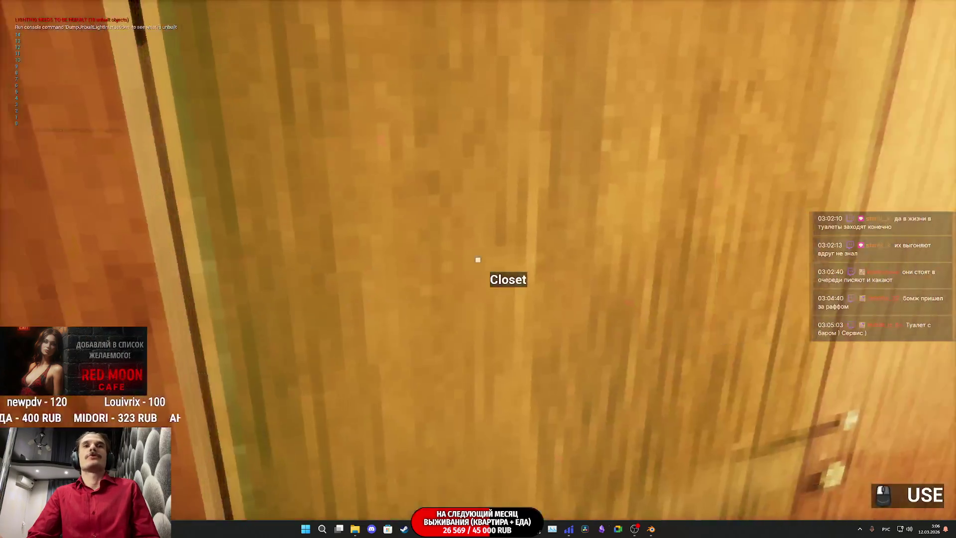
left_click(478, 260)
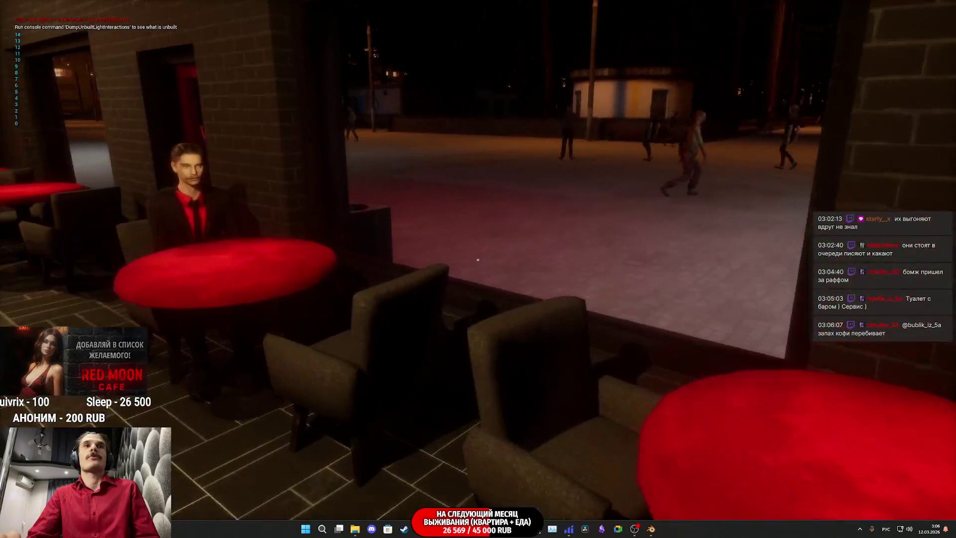
key("e")
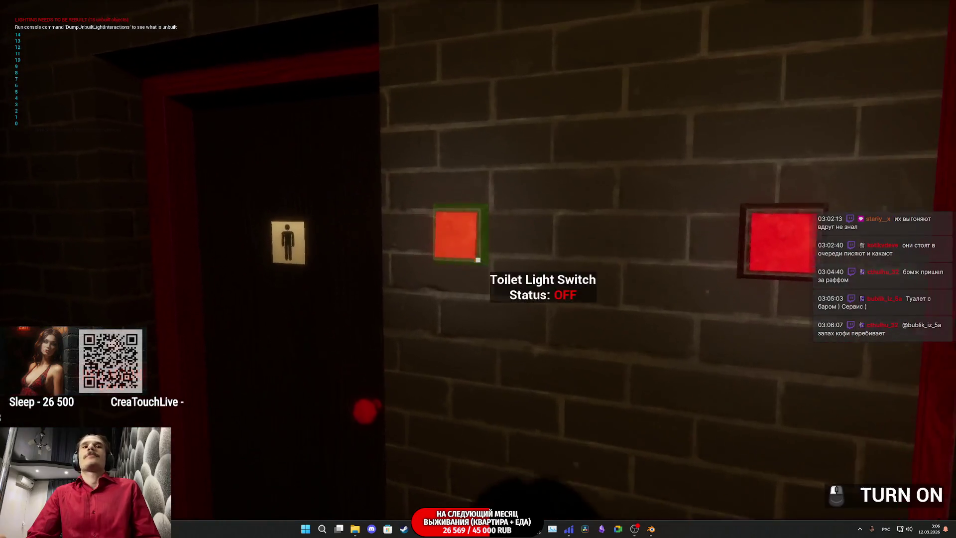
Turn on the toilet light and walk into the restroom up to the sink and mirror
left_click(477, 259)
key("w")
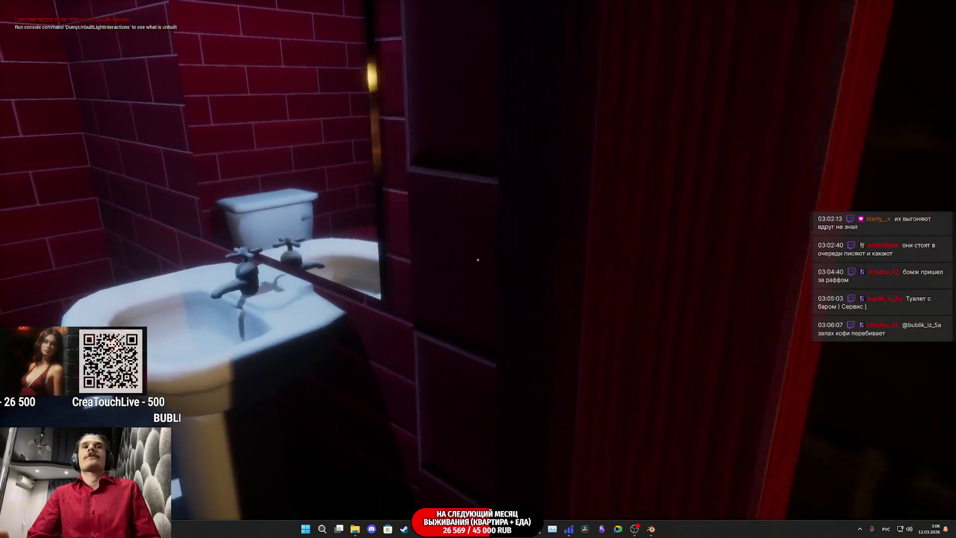
key("w")
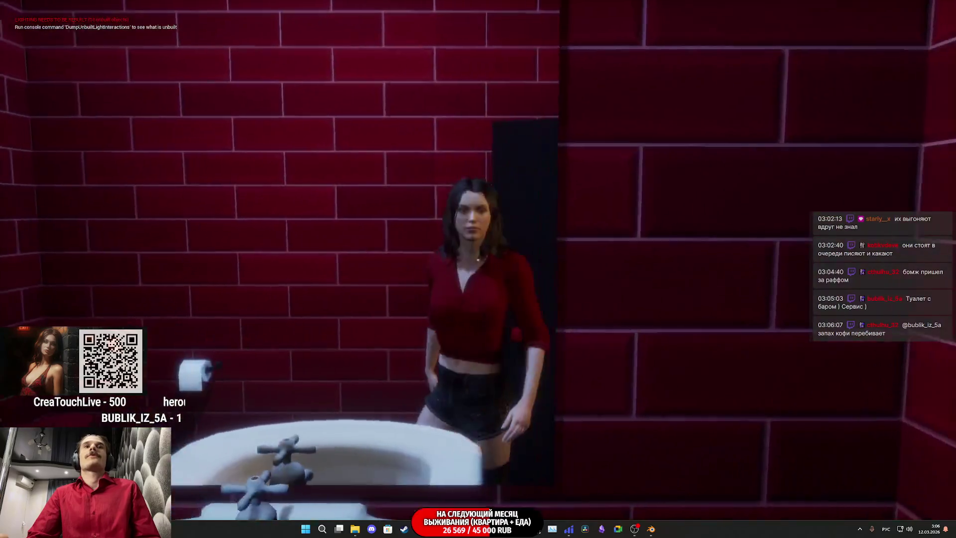
mouse_move(477, 259)
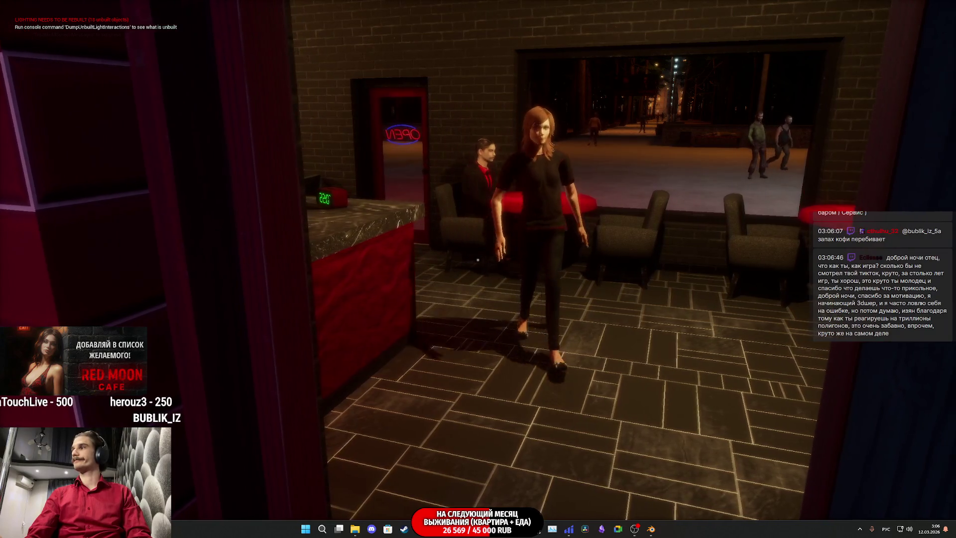
key("w")
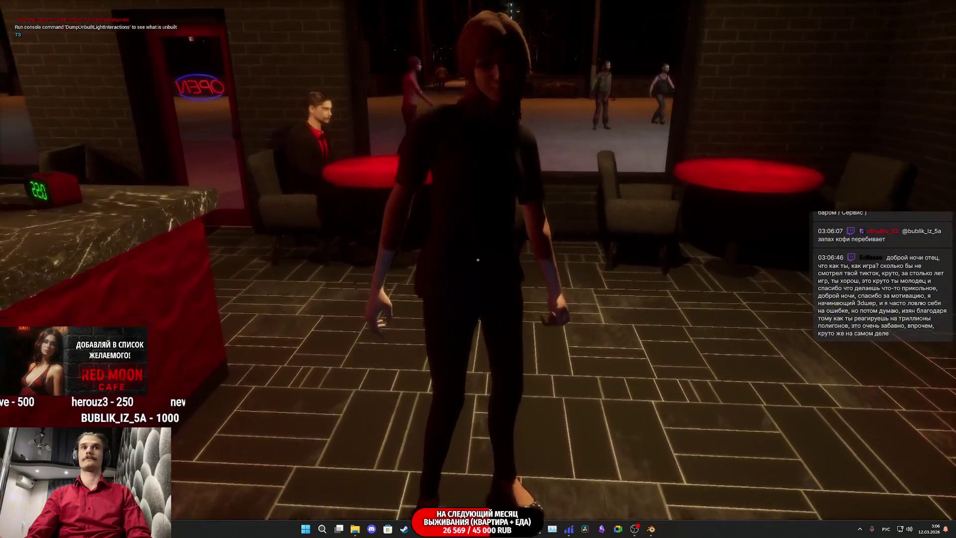
key("s")
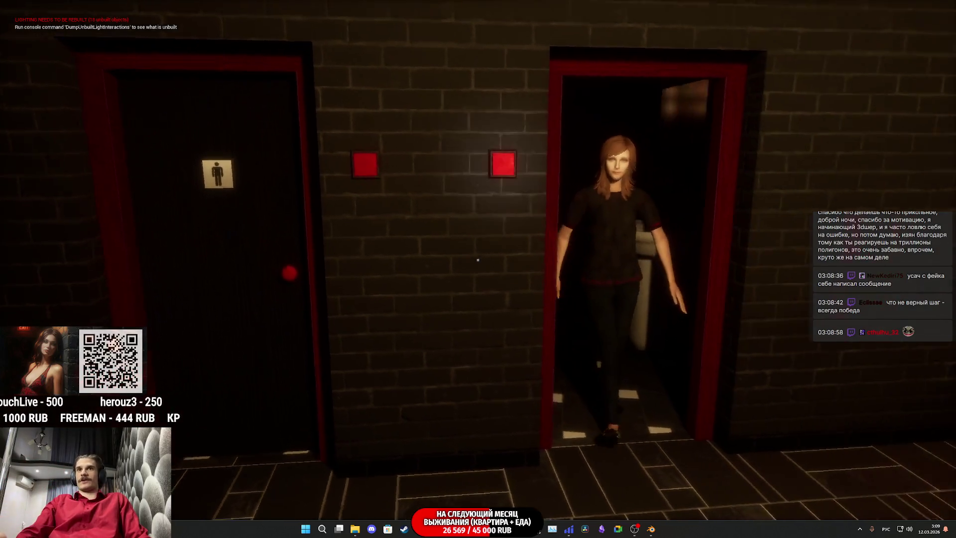
key("w")
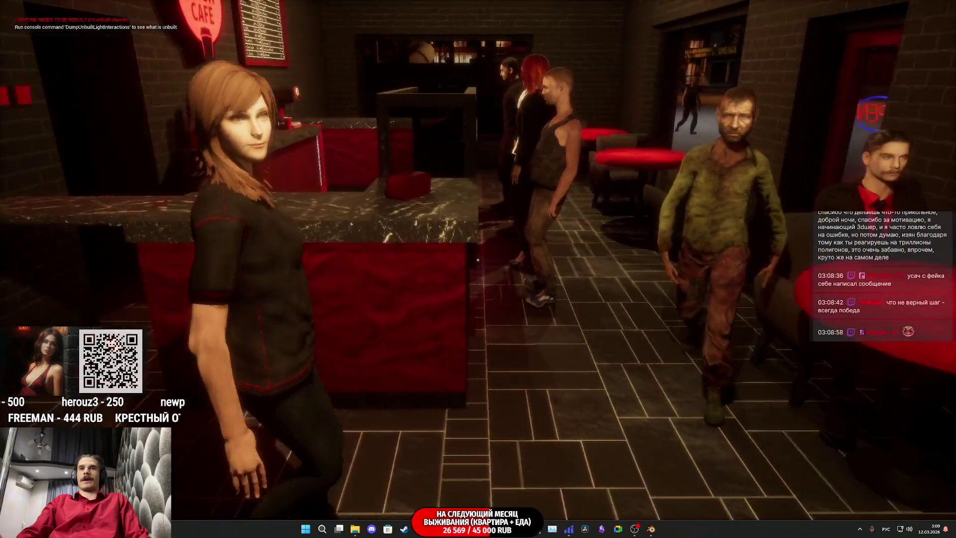
key("e")
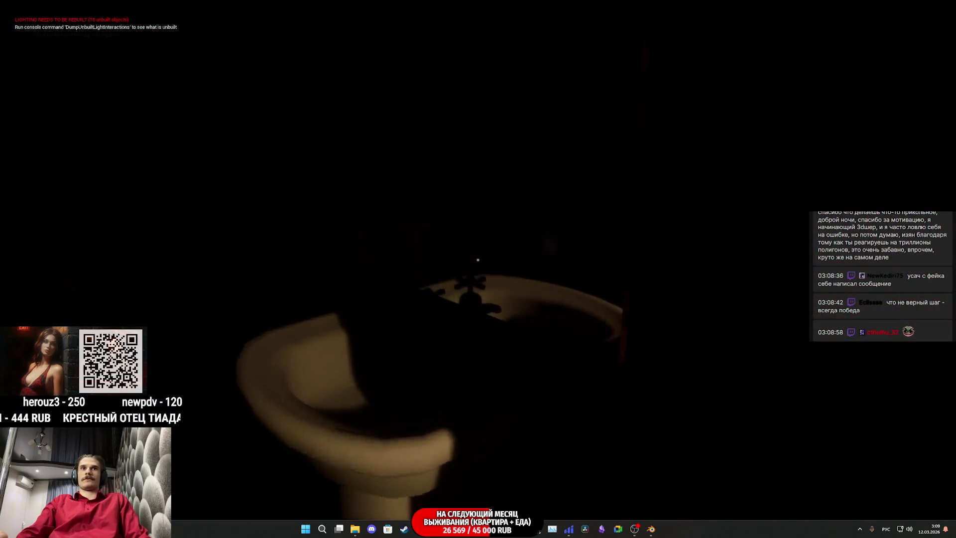
key("w")
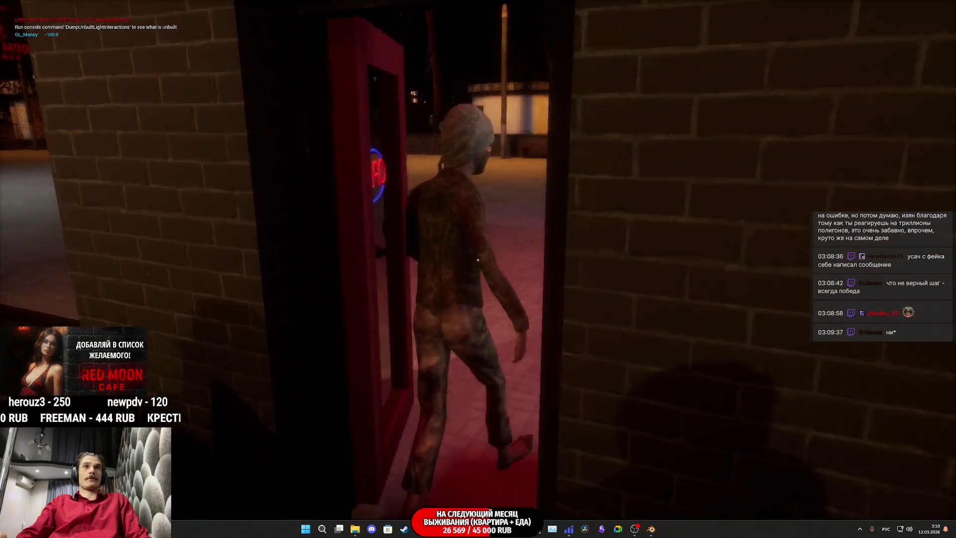
left_click(478, 260)
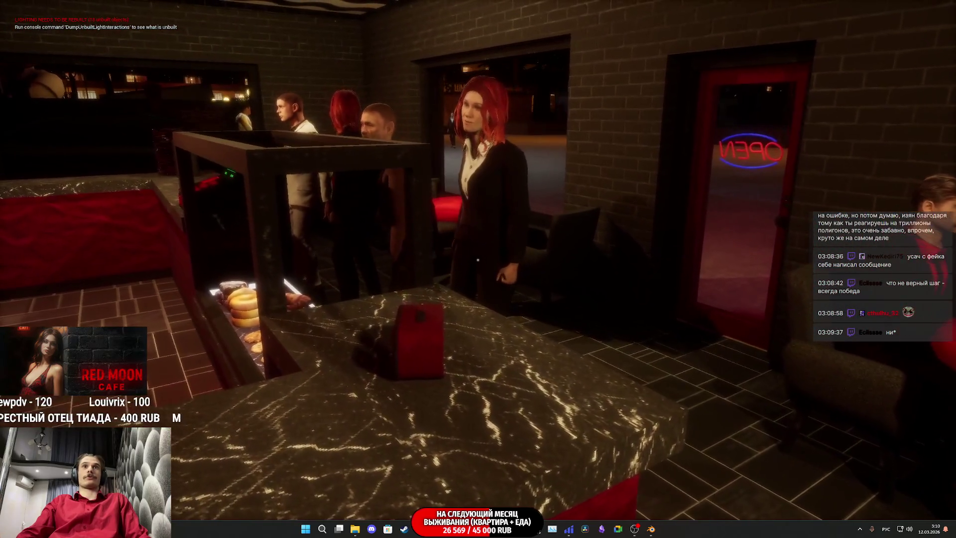
Stop play, save ThirdPersonExampleMap with Save All, and switch to the Obsidian weekly-plan note
key("Escape")
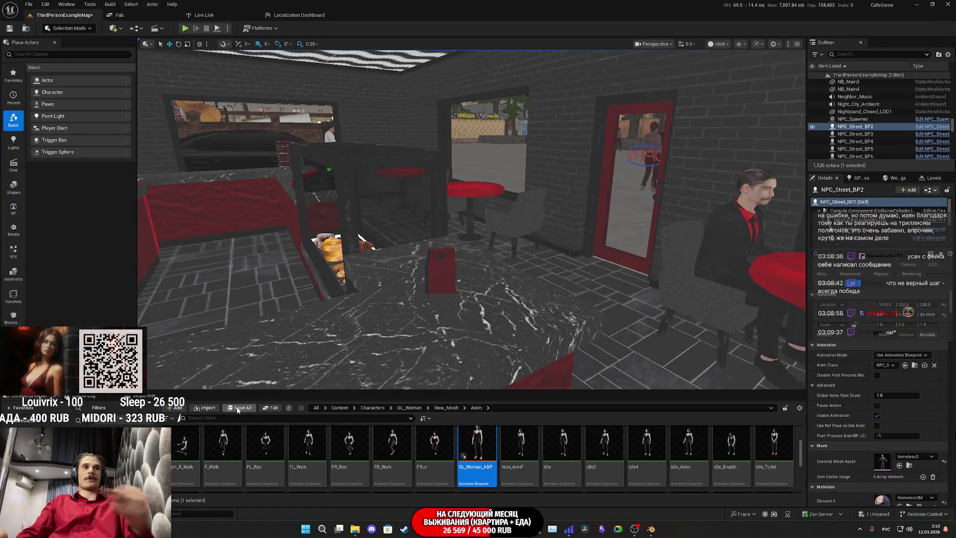
left_click(237, 408)
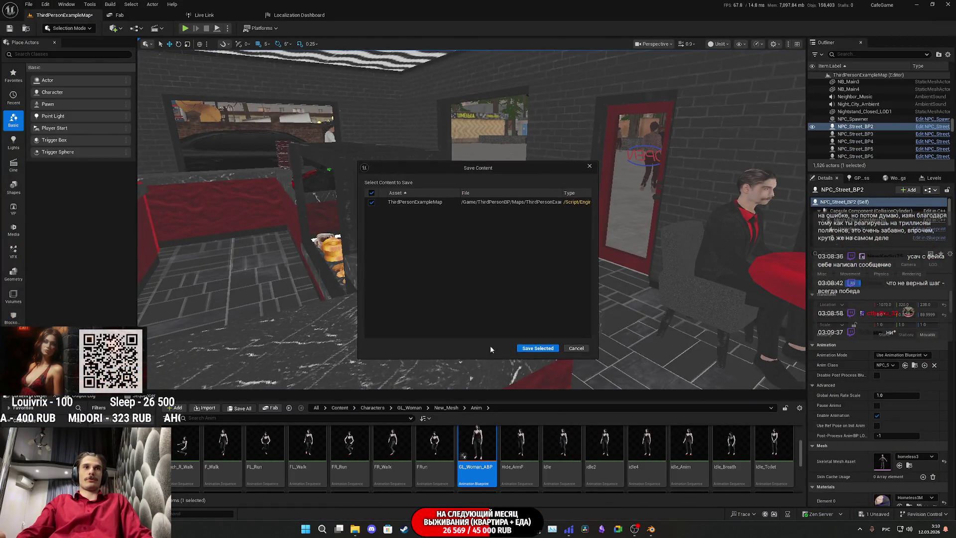
left_click(540, 345)
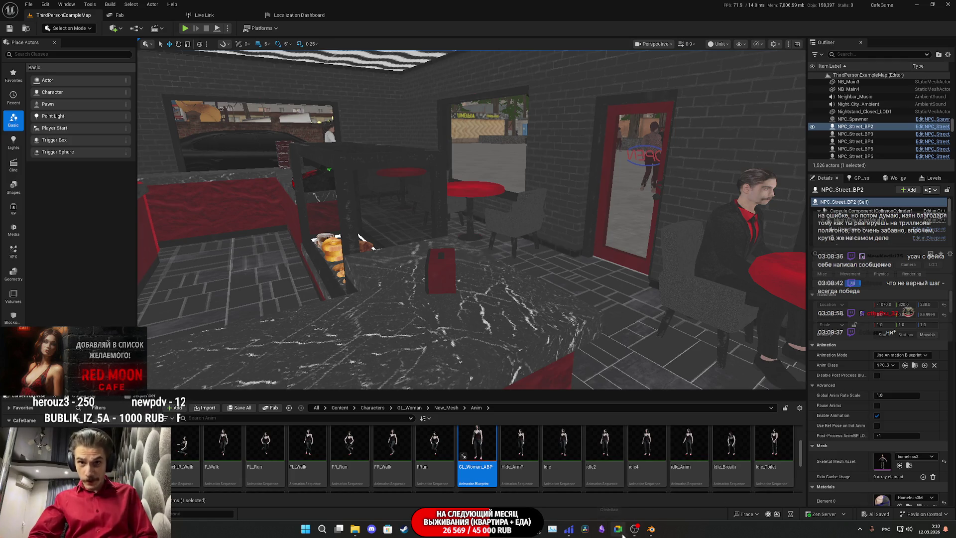
mouse_move(650, 528)
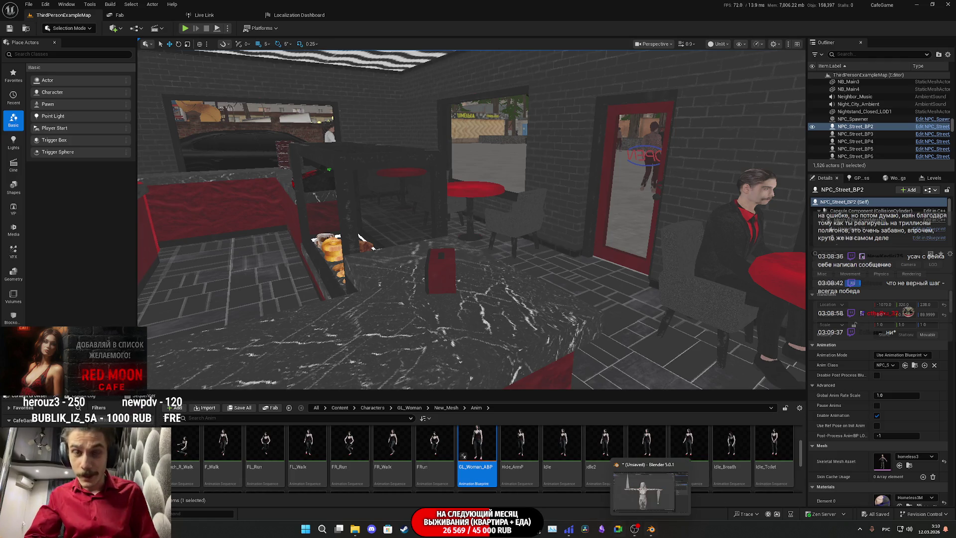
left_click(601, 529)
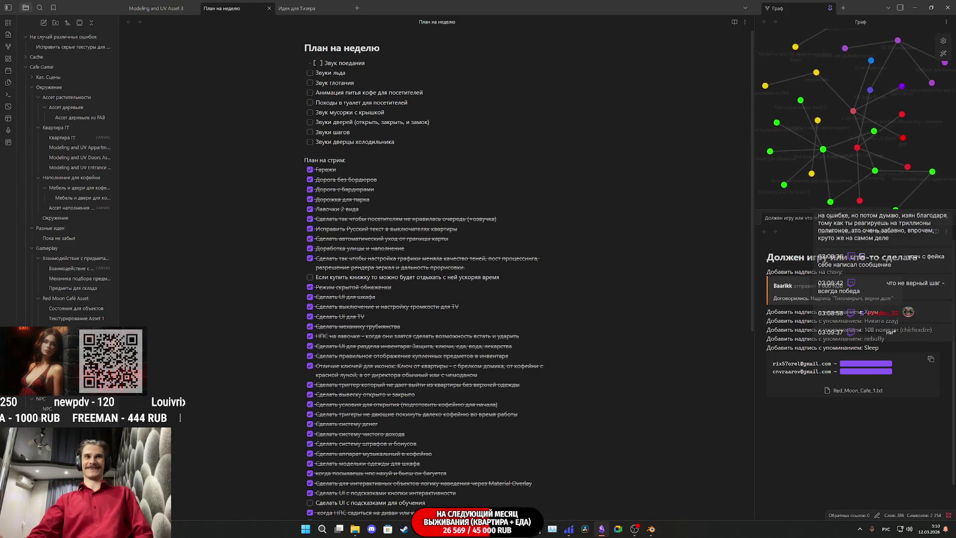
scroll(403, 388, "down", 5)
scroll(402, 389, "down", 1)
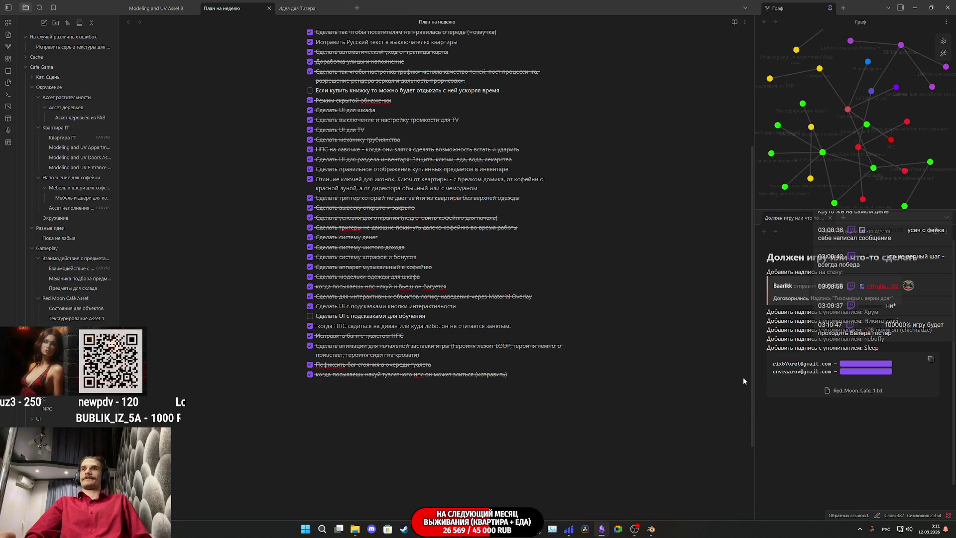
mouse_move(456, 529)
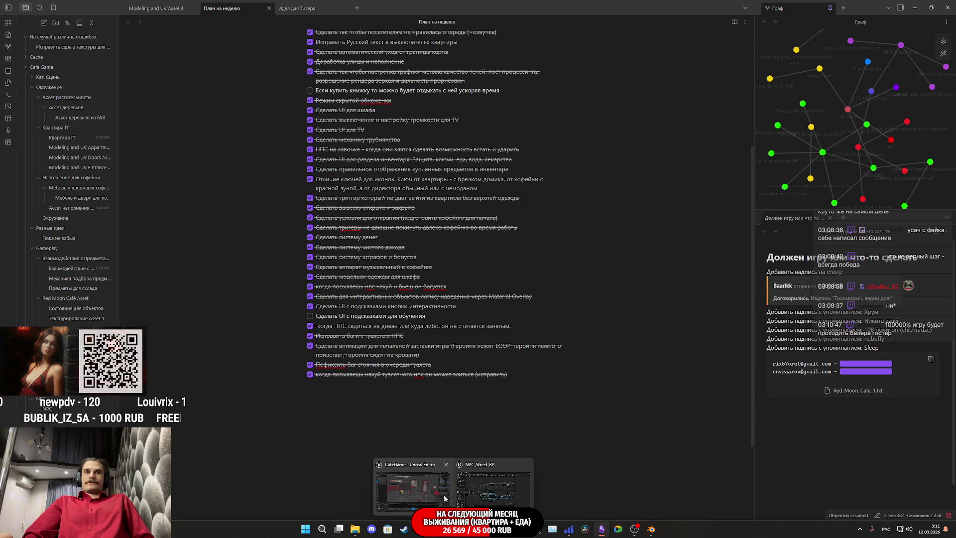
Return to Unreal, face the toilet door, and bring the NPC_Street_BP editor back up
left_click(451, 485)
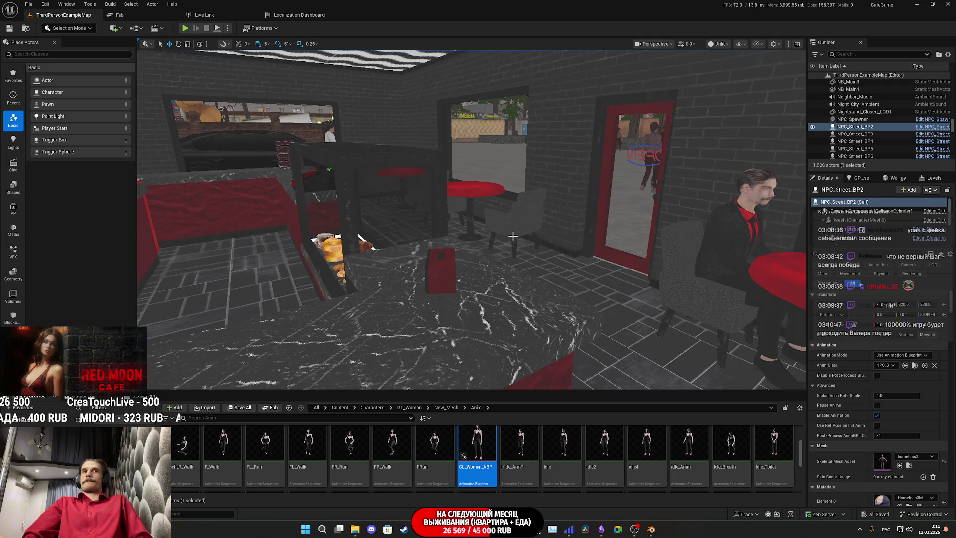
mouse_move(587, 334)
left_mouse_down()
mouse_move(527, 330)
mouse_move(513, 363)
left_mouse_up()
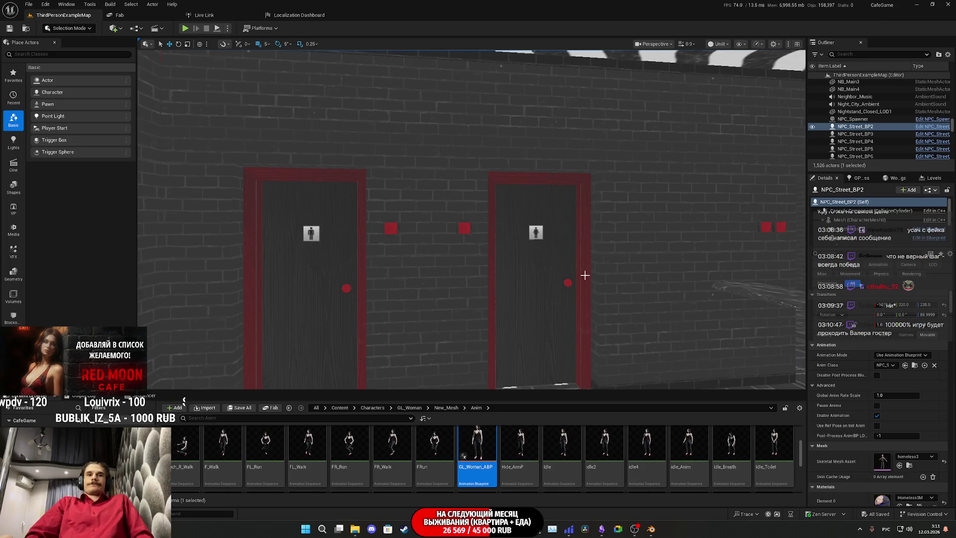
left_click(490, 506)
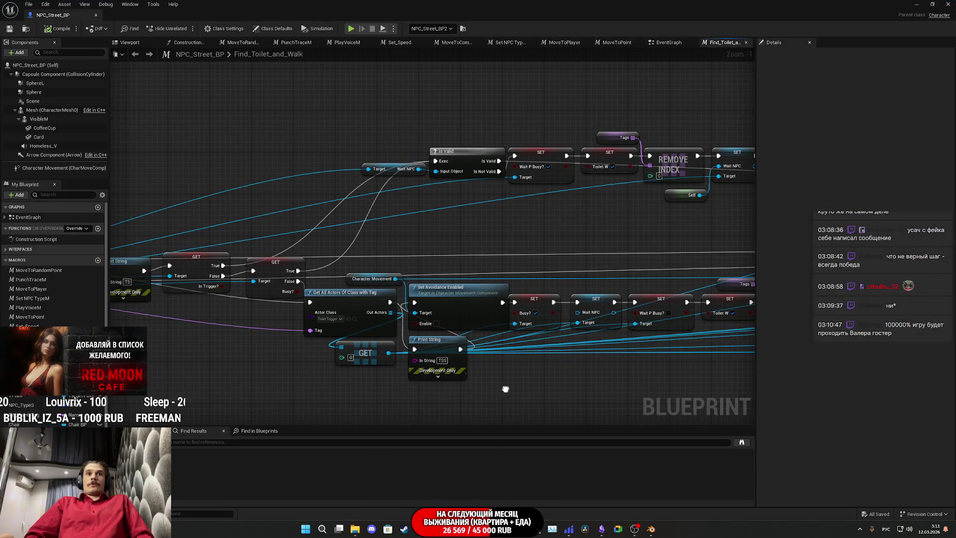
Pan and zoom the Find_Toilet_and_Walk graph until the Move to Point node is in view
left_click_drag(438, 294, 466, 277)
scroll(494, 248, "up", 1)
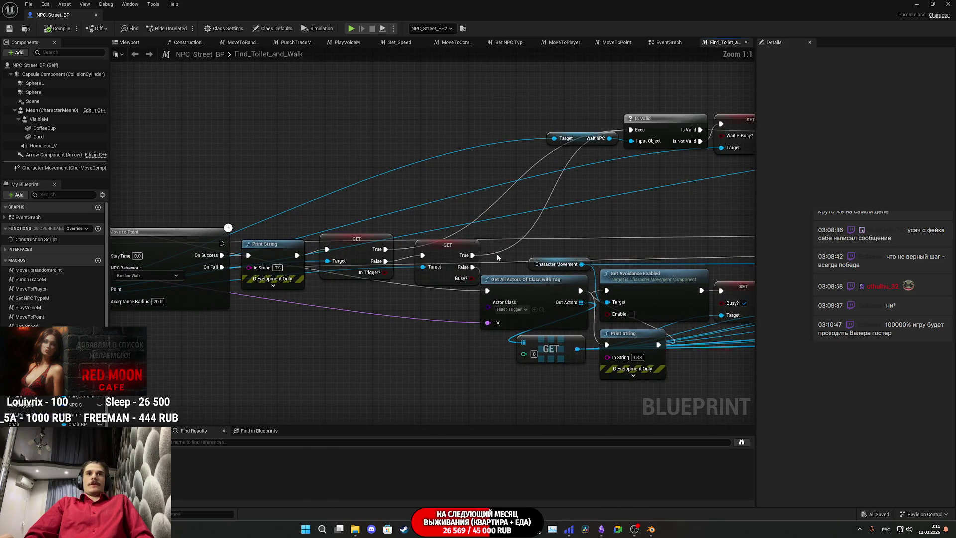
left_click_drag(549, 238, 506, 235)
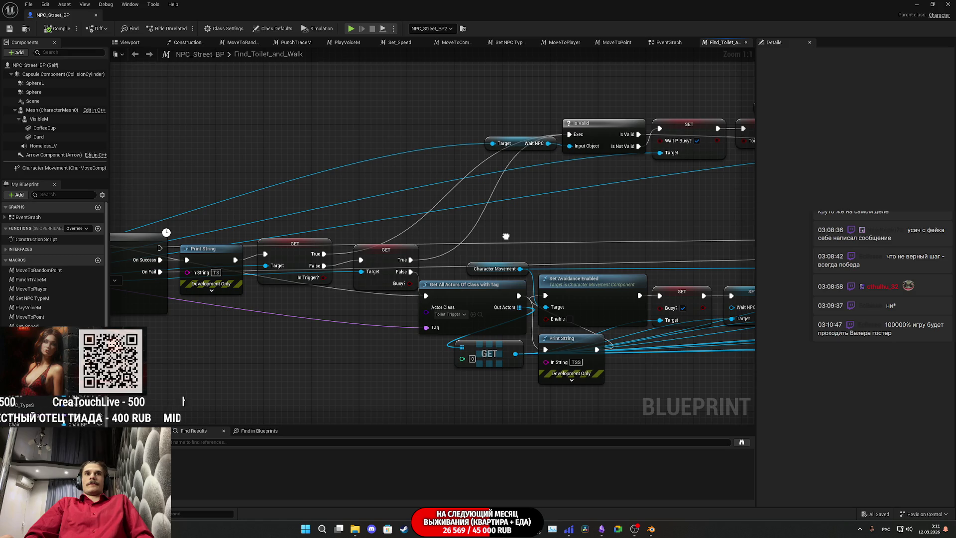
left_click_drag(505, 236, 500, 237)
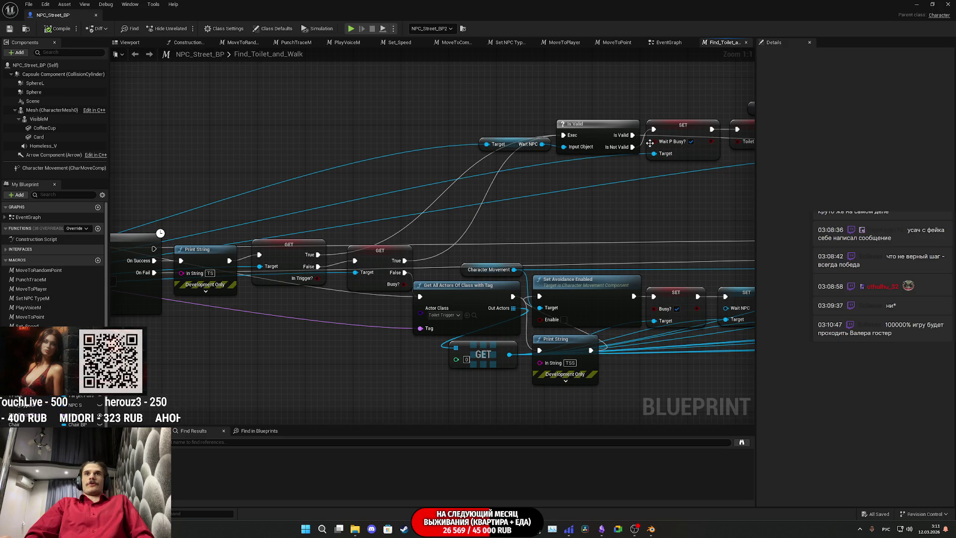
left_click_drag(667, 222, 601, 232)
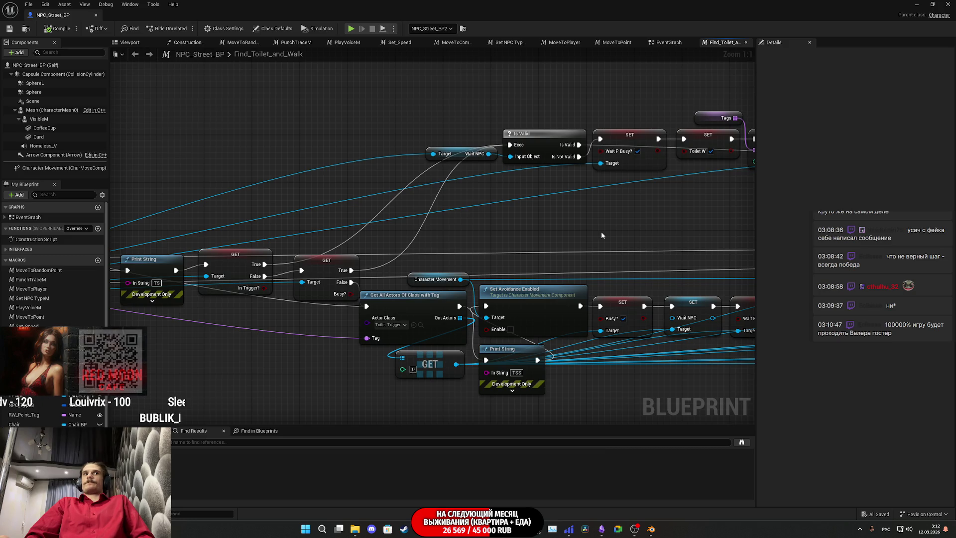
left_click_drag(602, 235, 784, 230)
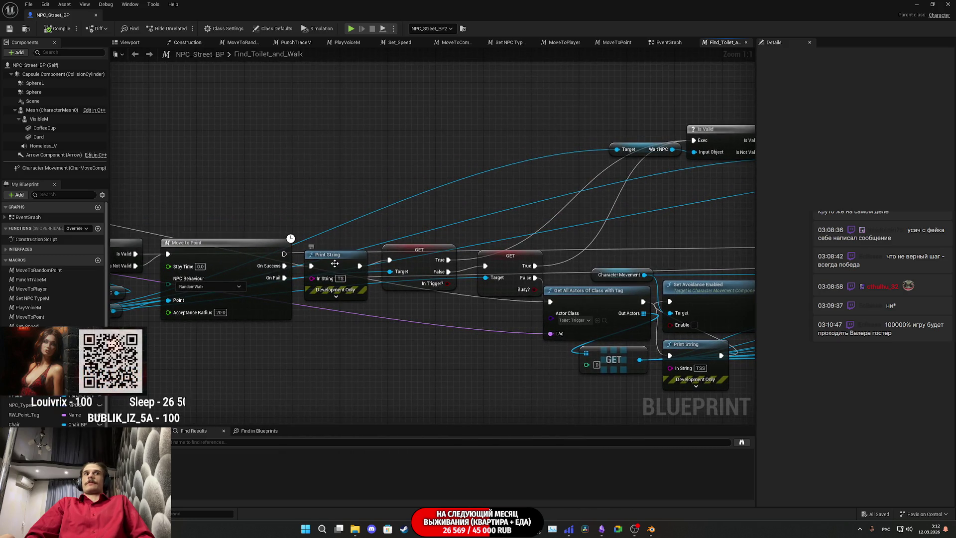
Delete the first Print String node and connect On Success straight to the GET node
left_click_drag(336, 278, 341, 303)
mouse_move(284, 266)
left_mouse_down()
mouse_move(388, 269)
mouse_move(390, 260)
left_mouse_up()
key("Delete")
mouse_move(427, 306)
left_mouse_down()
mouse_move(508, 264)
mouse_move(437, 263)
left_mouse_up()
left_click(471, 312)
Shift the Character Movement, Get All Actors and GET nodes left, wiring Get All Actors to Set Avoidance Enabled
left_click_drag(470, 312, 319, 282)
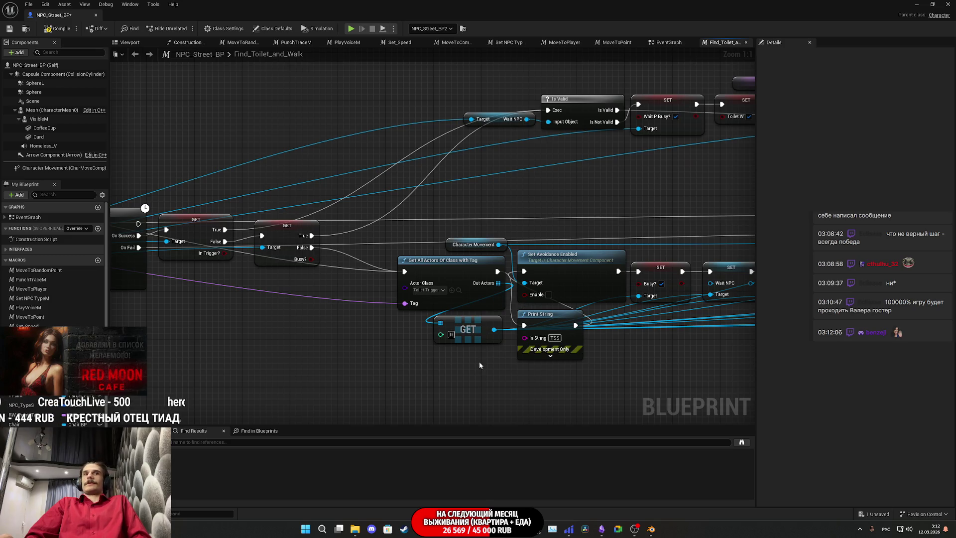
left_click_drag(479, 362, 421, 217)
left_click_drag(456, 272, 391, 269)
left_click(455, 299)
left_click_drag(455, 298, 461, 309)
left_click_drag(421, 272, 513, 278)
Move the second Print String node aside, then save NPC_Street_BP and close its editor
left_click_drag(539, 331, 508, 366)
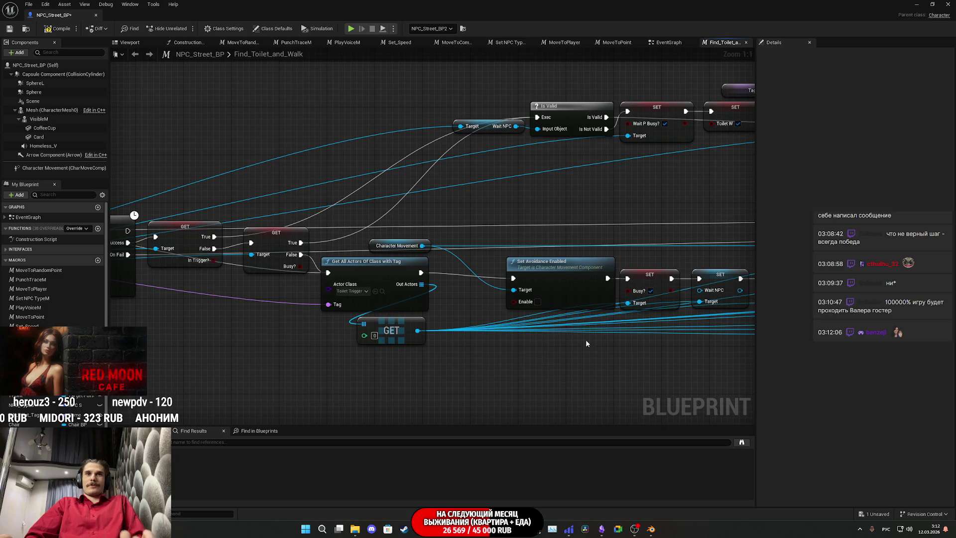
scroll(574, 344, "down", 3)
mouse_move(574, 345)
left_mouse_down()
mouse_move(455, 333)
mouse_move(226, 344)
mouse_move(464, 335)
left_mouse_up()
left_click(10, 29)
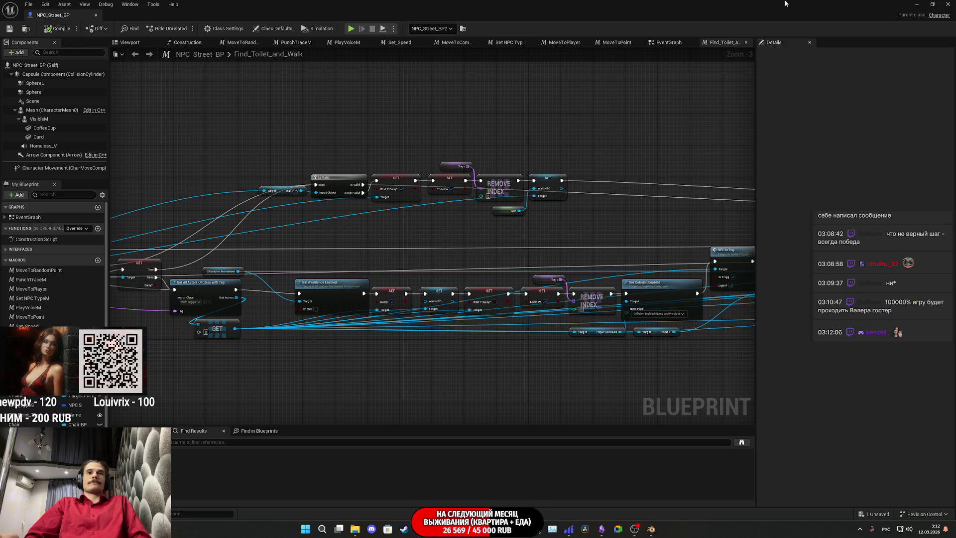
left_click(948, 4)
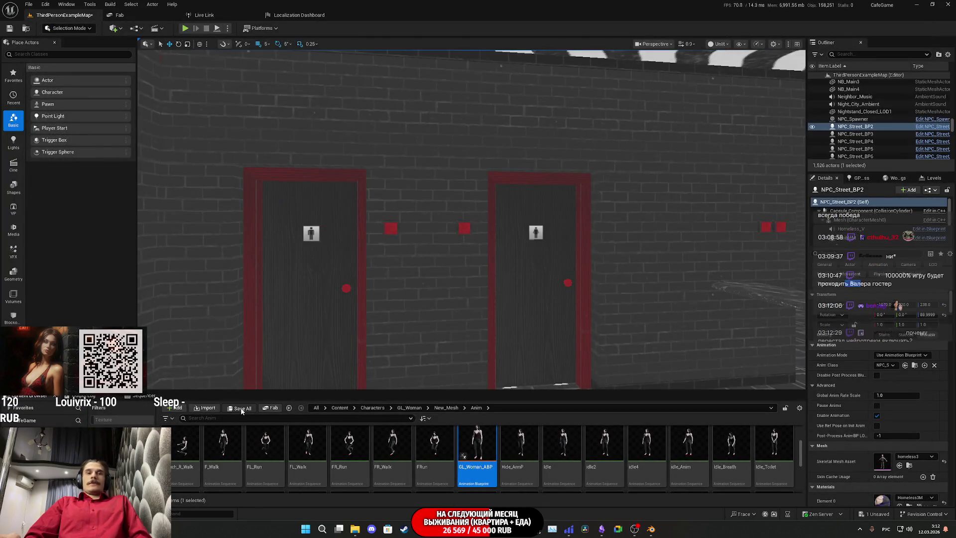
Save the ThirdPersonExampleMap level via Save All, then bring up the stream dashboard browser
left_click(241, 408)
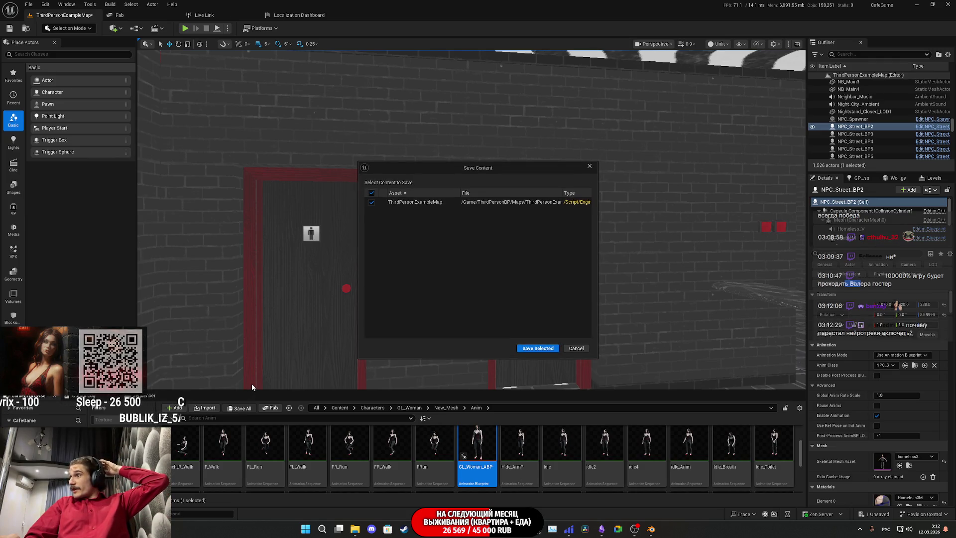
left_click(546, 353)
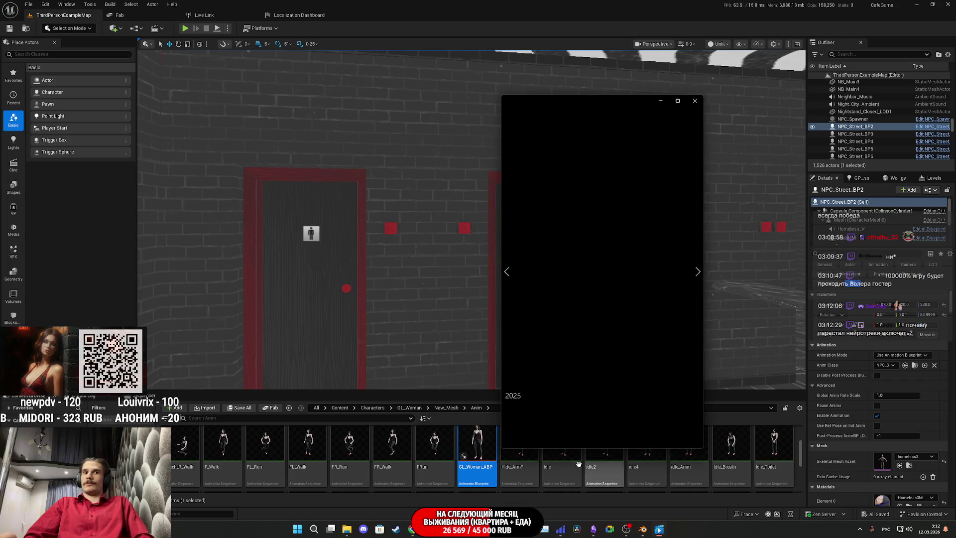
left_click(421, 528)
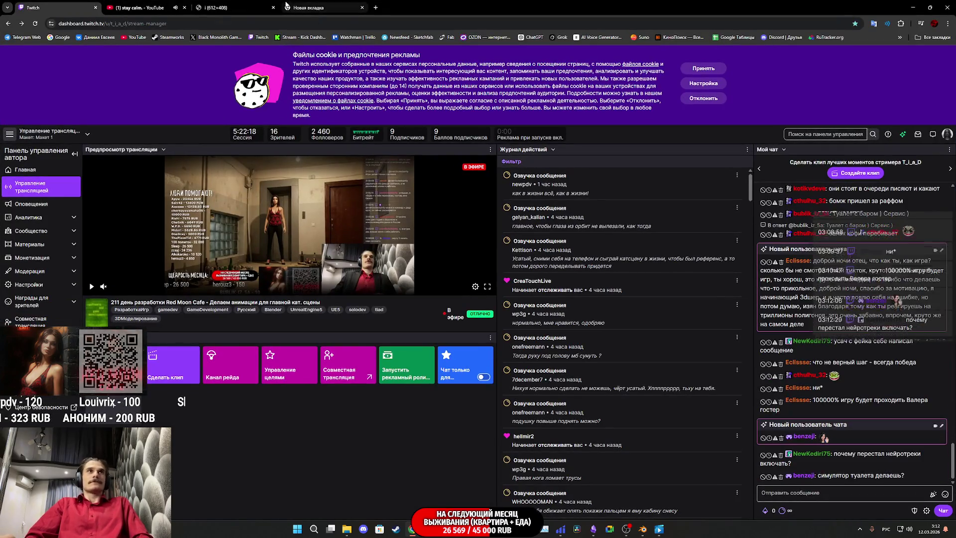
Close the stay calm YouTube tab and return to the Unreal editor
middle_click(132, 6)
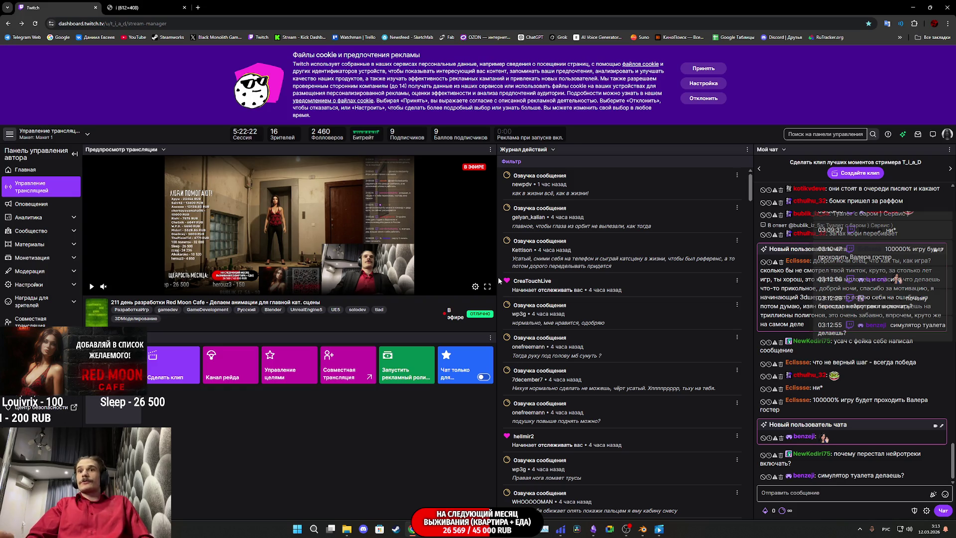
left_click(447, 500)
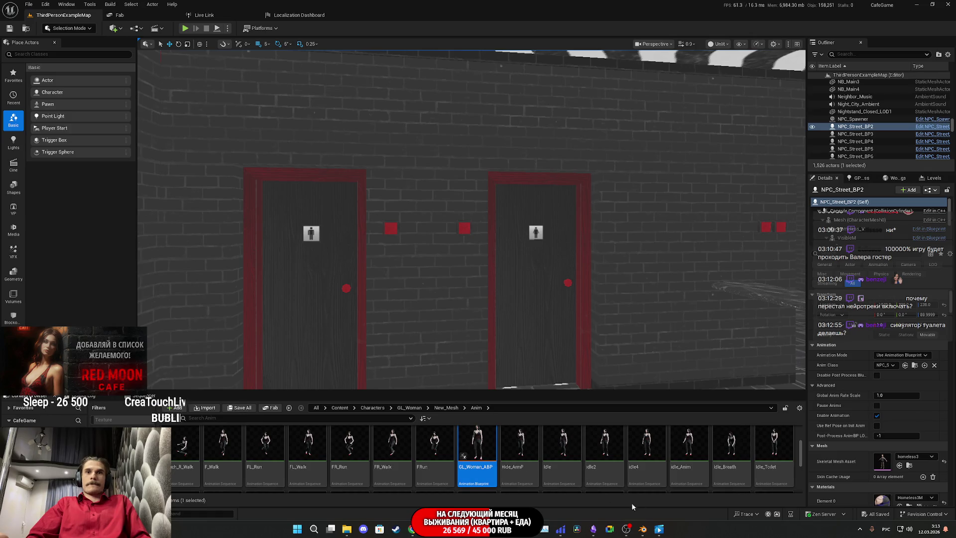
Bring back the snowy jeep video player and set its volume to 5
left_click(661, 533)
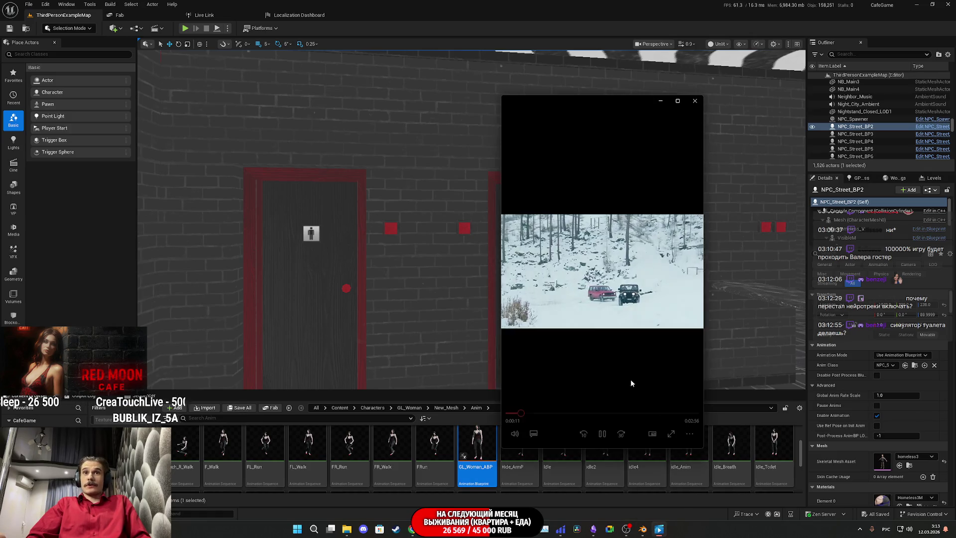
left_click(514, 433)
left_click_drag(545, 412, 533, 411)
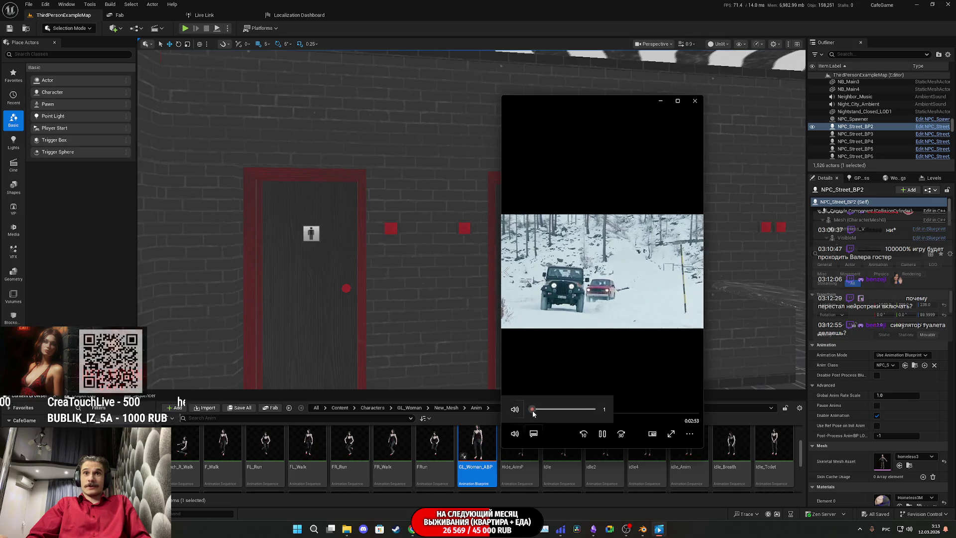
Toggle a playback option, send the player behind Unreal, and start a play-in-editor session
left_click(689, 434)
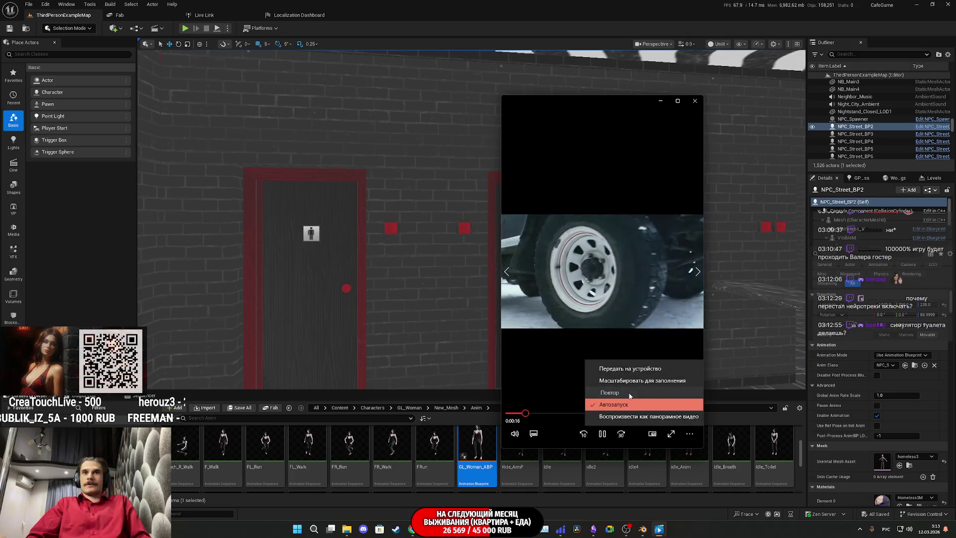
left_click(608, 393)
left_click(538, 3)
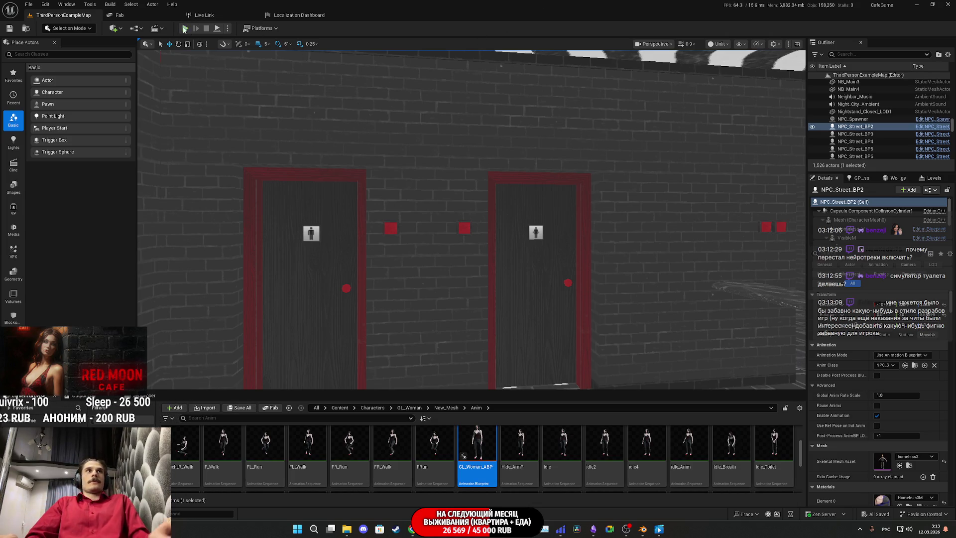
key("alt+p")
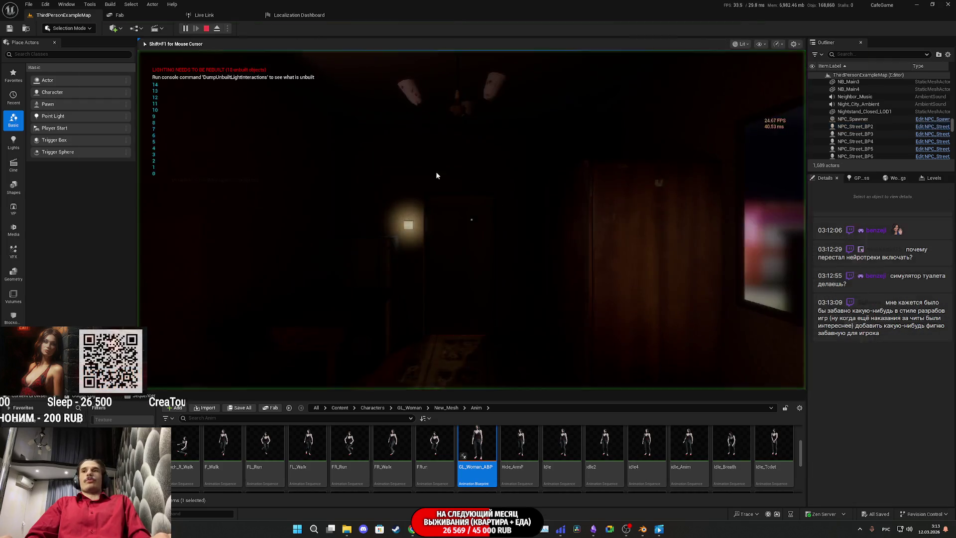
Preview the heroine on the bed fullscreen in unlit and lit views, then stop and select her
key("F11")
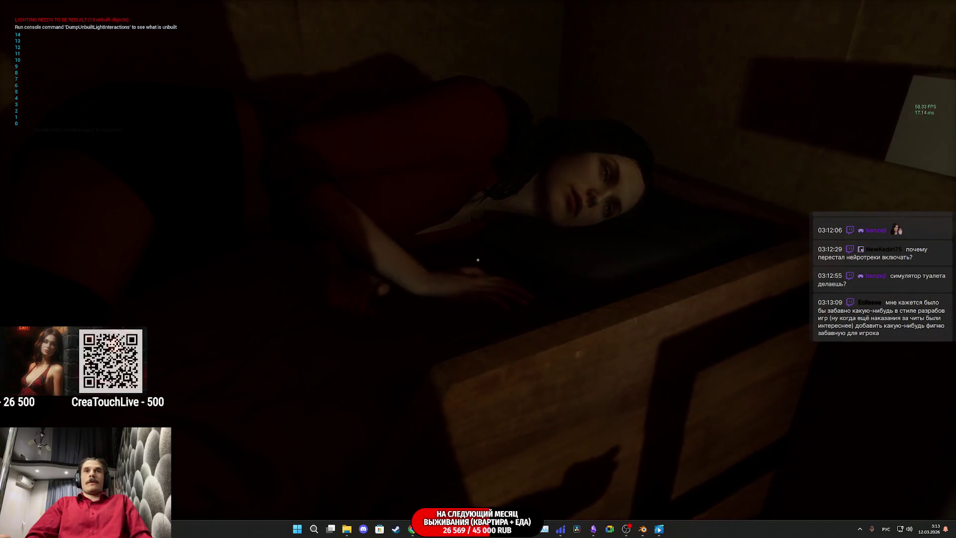
key("F2")
key("F3")
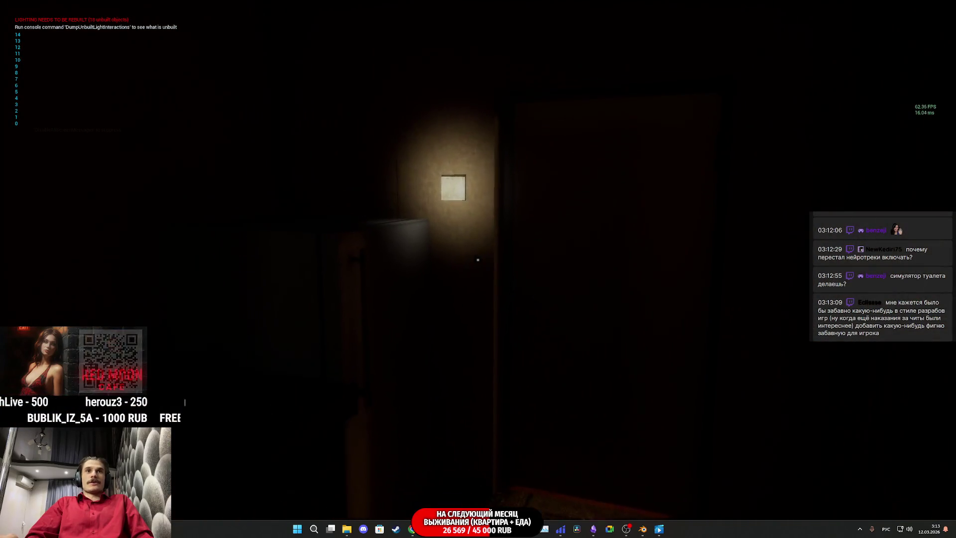
left_click(478, 260)
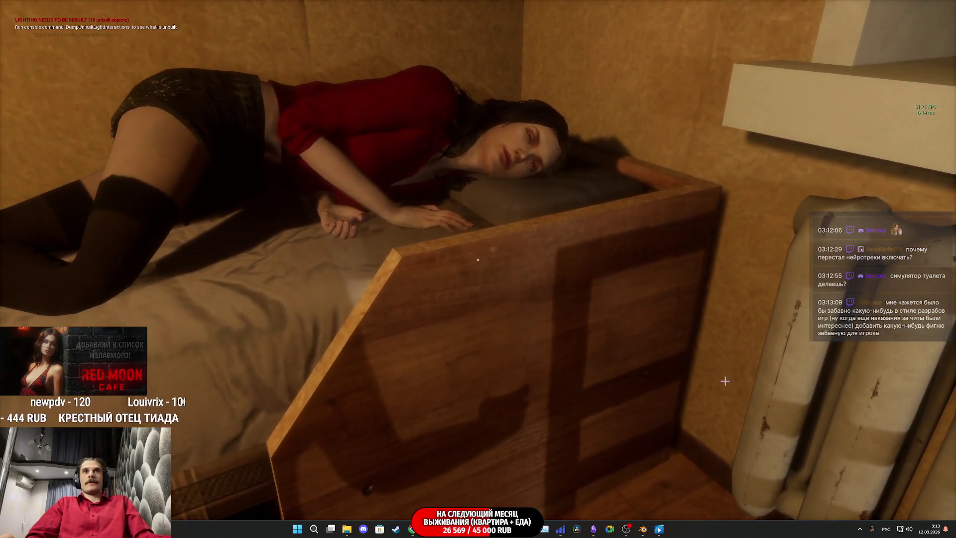
key("Escape")
left_click(560, 189)
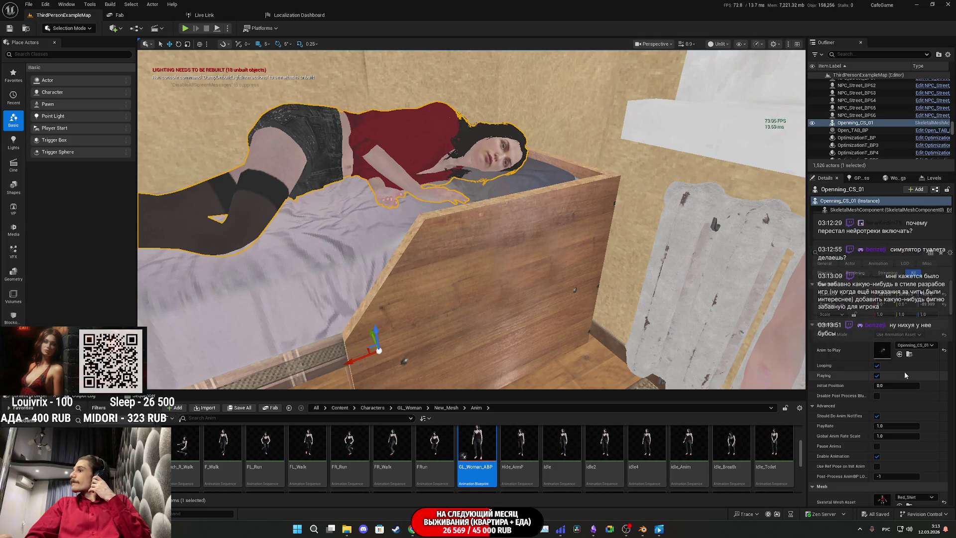
Assign Woman_Naked1 as the heroine's Skeletal Mesh Asset in the Details panel
scroll(908, 448, "down", 2)
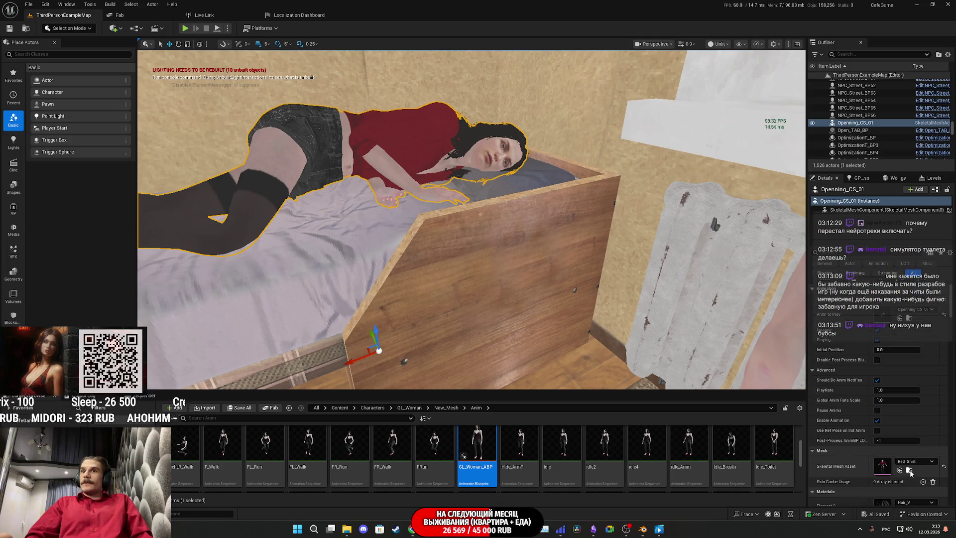
left_click(910, 471)
left_click_drag(689, 453, 880, 466)
left_click_drag(647, 448, 882, 467)
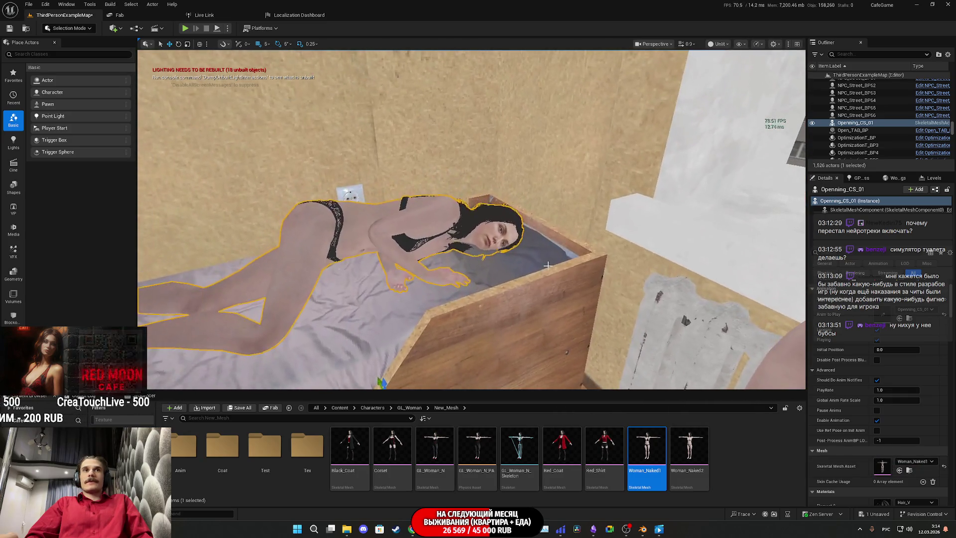
Save the level via Save All and show the Openning_CS_01 animation in the Content Browser
left_click(249, 410)
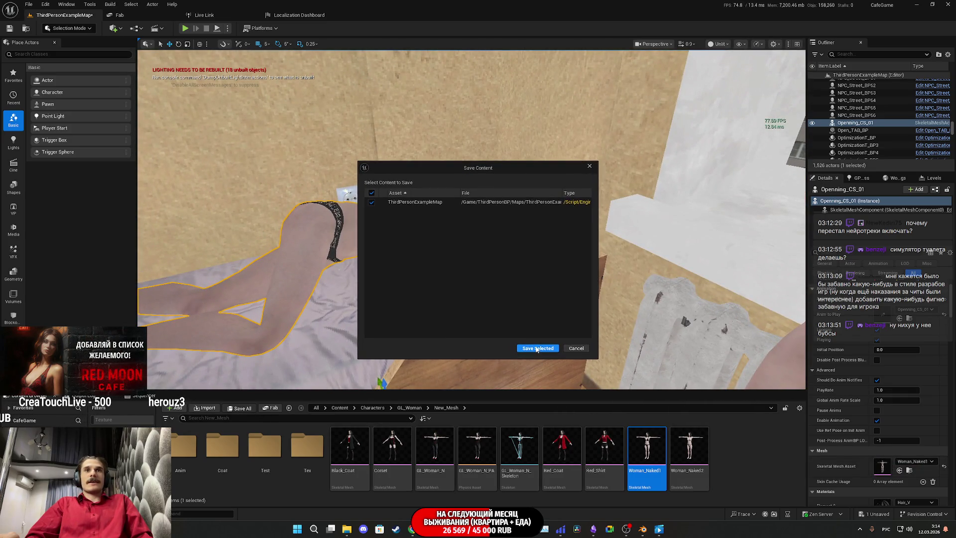
left_click(535, 348)
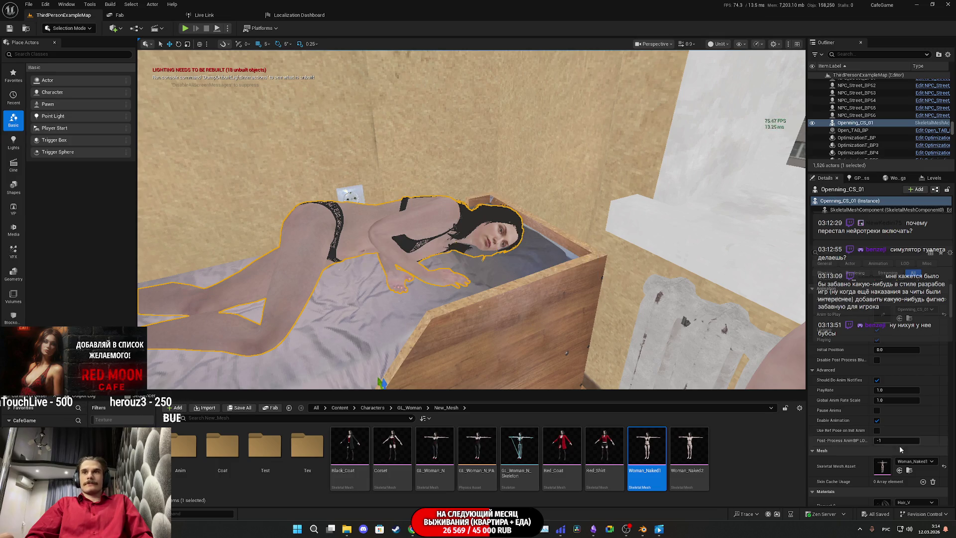
scroll(909, 400, "up", 2)
left_click(899, 354)
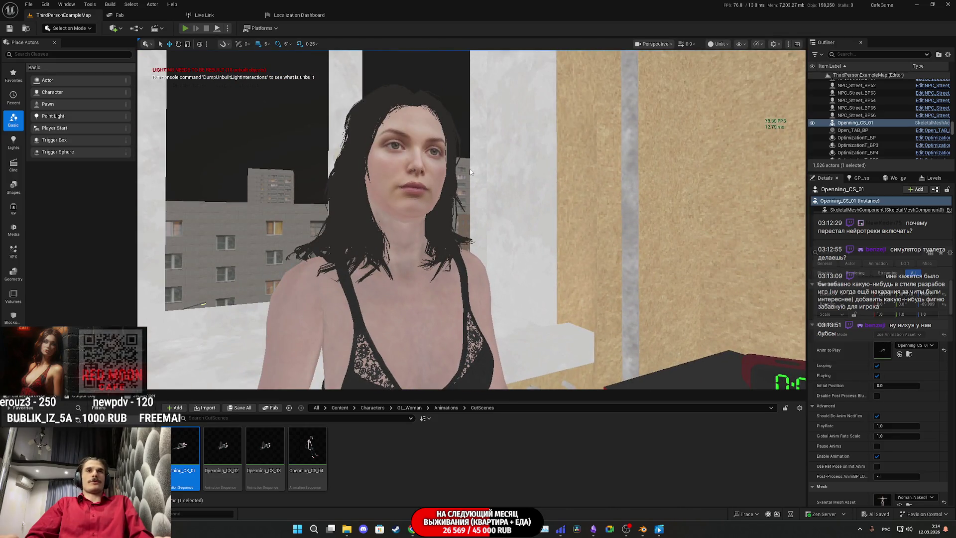
Start a fullscreen play session, detach the camera with F8, and set the view mode to Lit
key("alt+p")
key("F11")
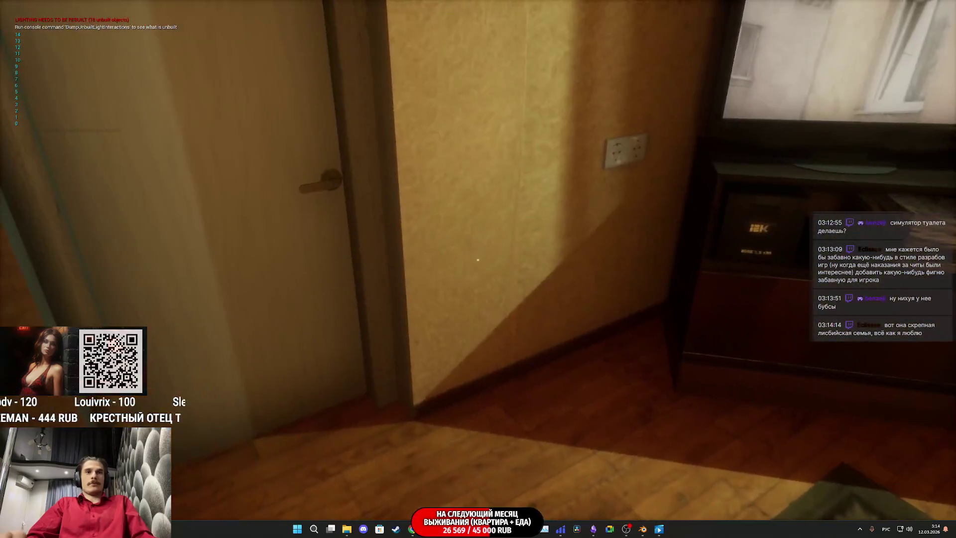
key("F8")
key("F8")
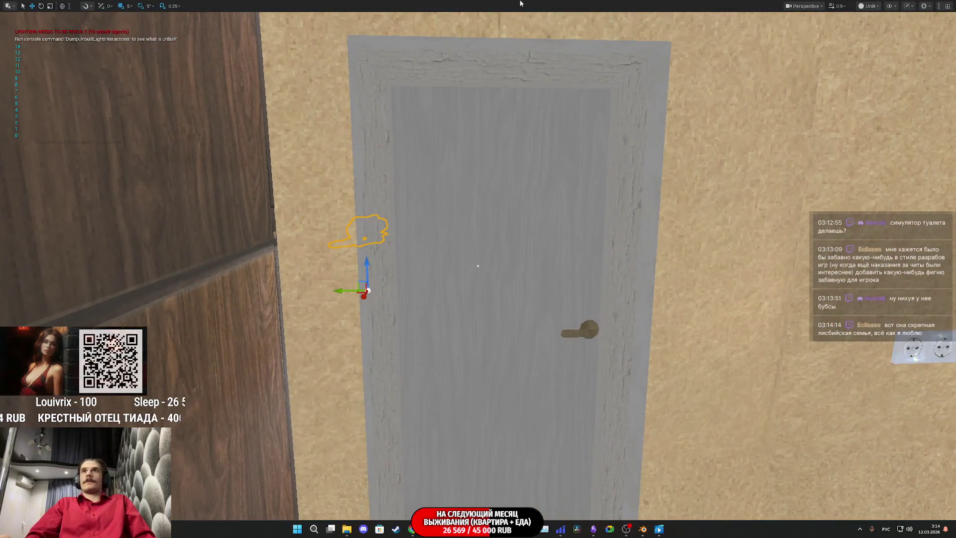
left_click(869, 6)
left_click(882, 35)
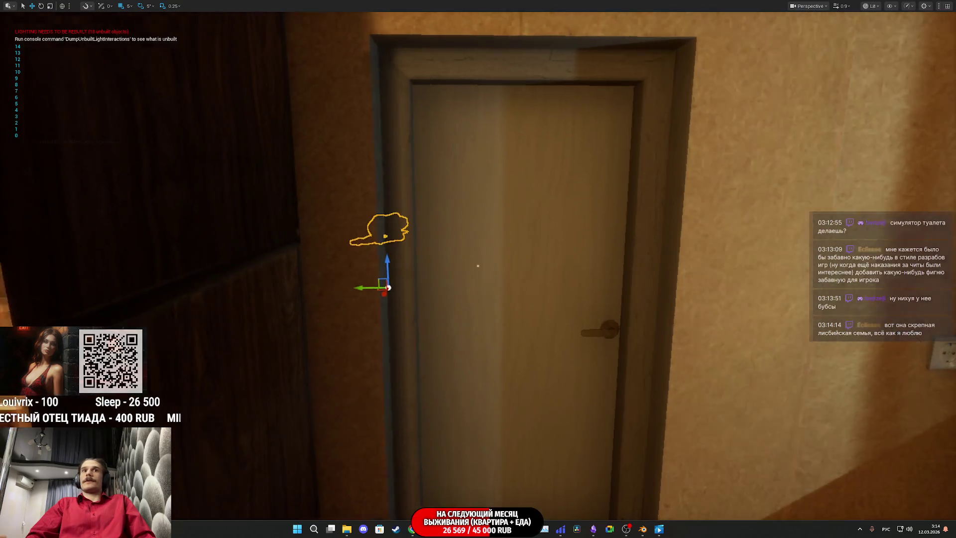
Fly to the woman on the bed, select her body mesh, and leave immersive view
key("w")
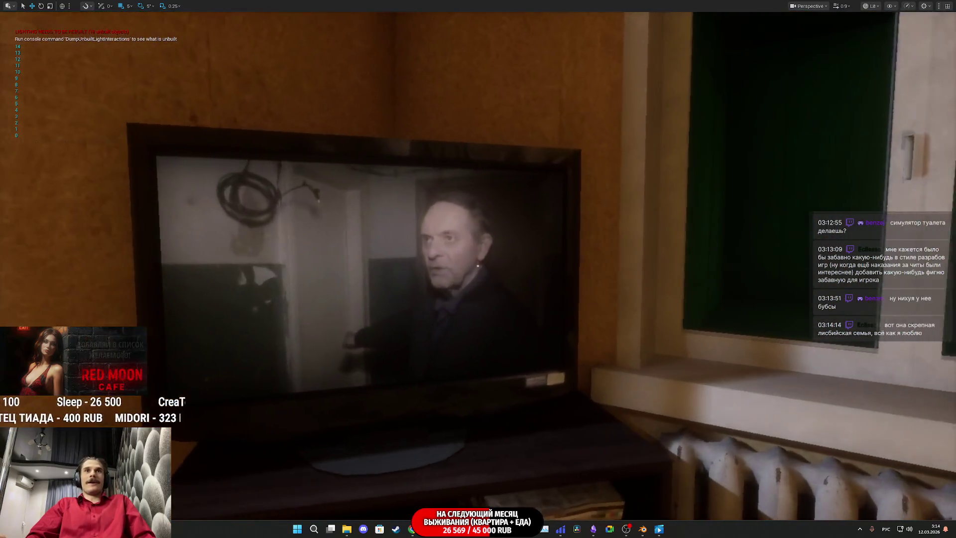
left_click_drag(563, 274, 477, 266)
key("w")
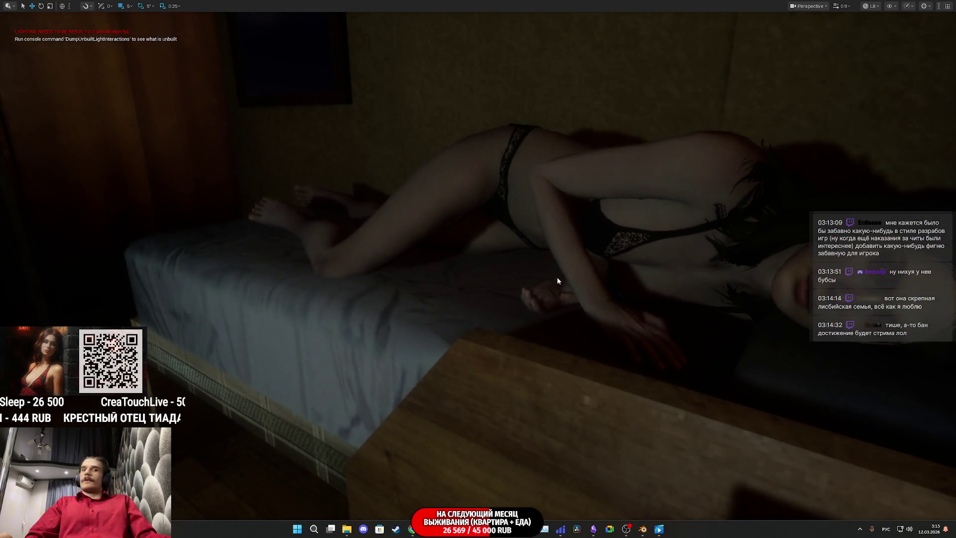
left_click(557, 277)
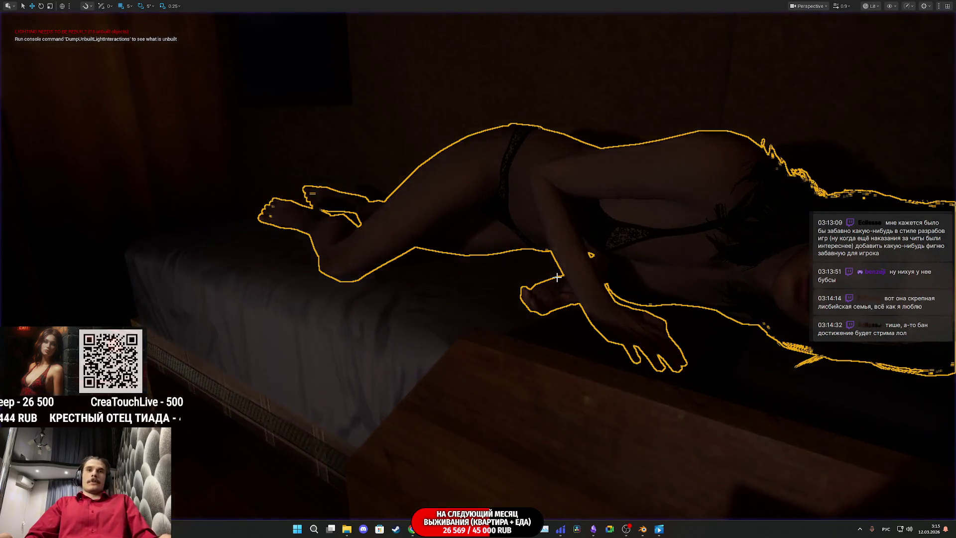
key("F11")
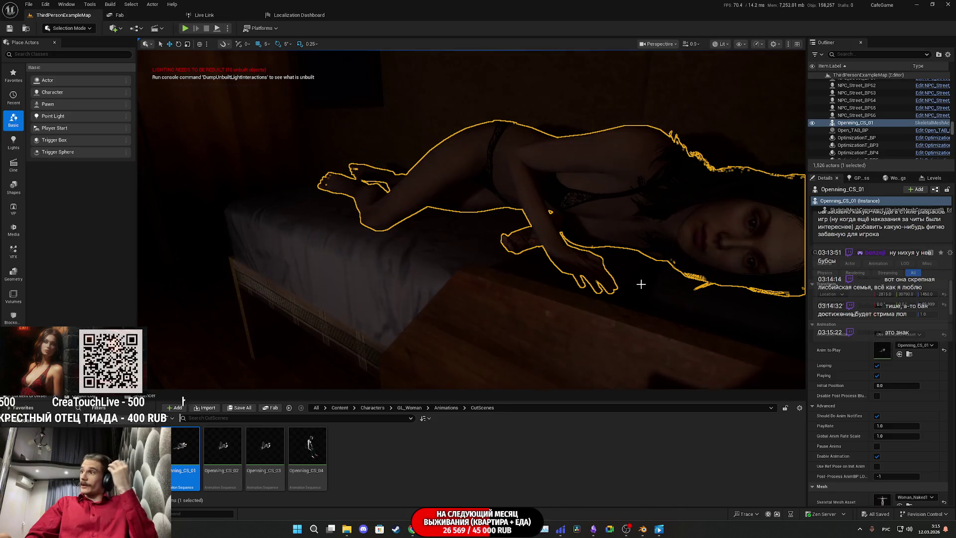
Save the Woman_Naked1 skeletal mesh asset, then switch over to Blender
scroll(919, 393, "down", 3)
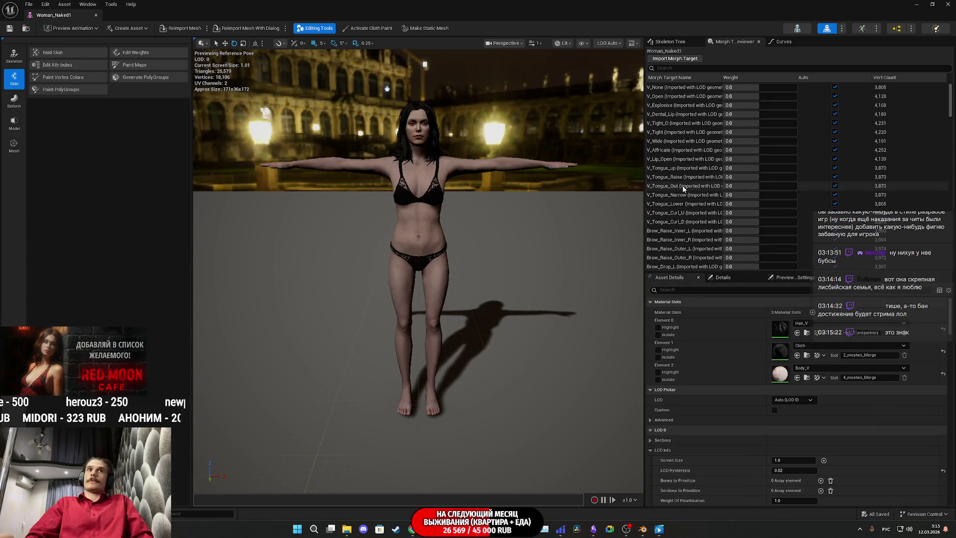
left_click(9, 29)
scroll(858, 120, "down", 1)
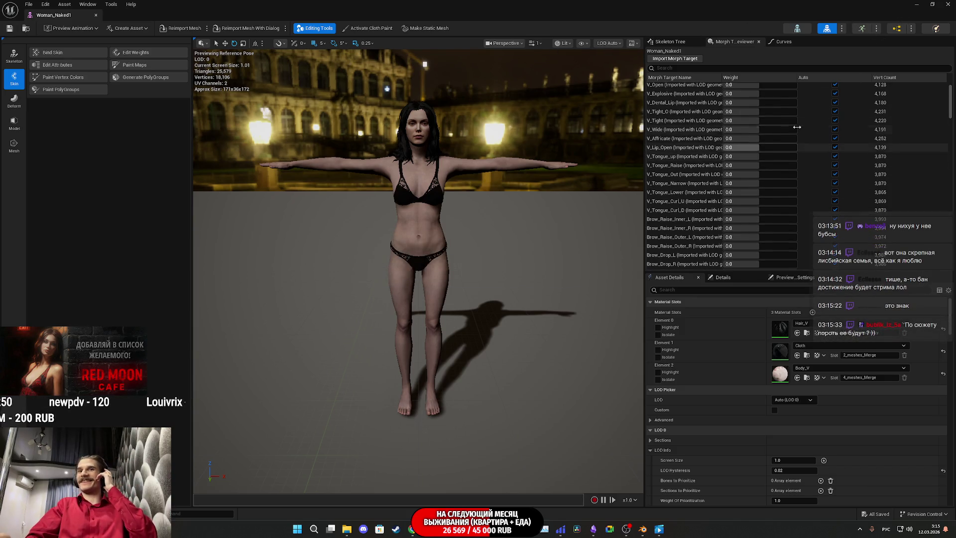
left_click(642, 528)
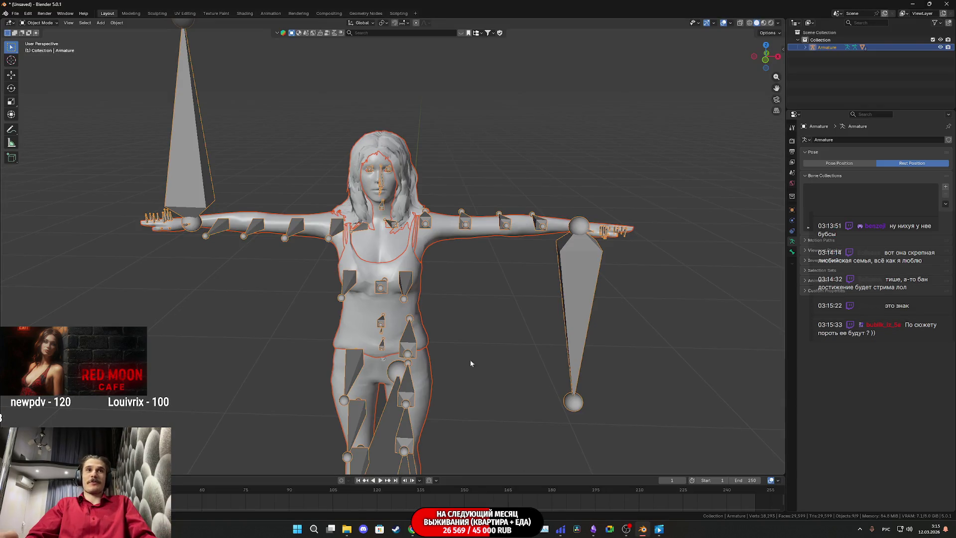
Start a new General scene in Blender without saving the current one
left_click(15, 13)
mouse_move(42, 26)
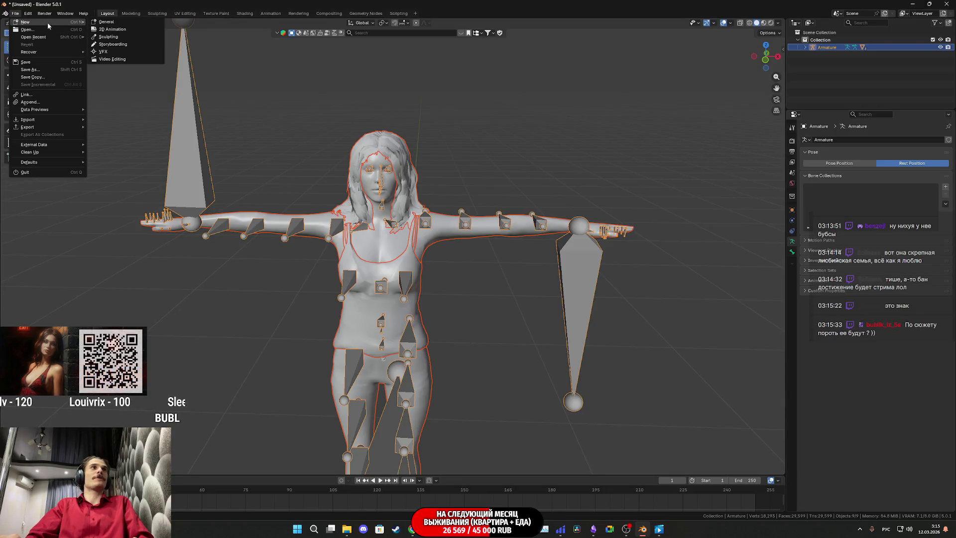
left_click(115, 24)
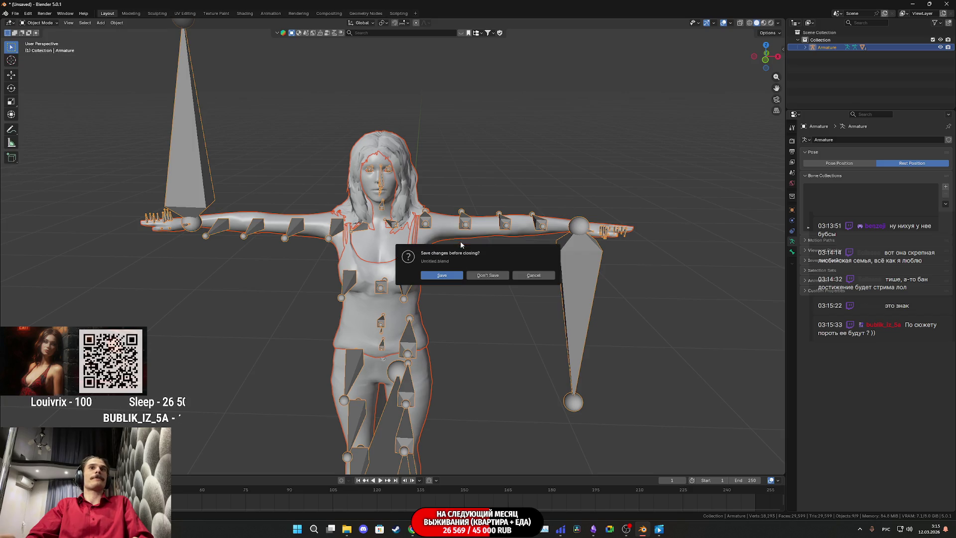
left_click(489, 276)
Delete the default cube, camera and light, and import Woman_Naked1.fbx
left_click_drag(565, 366, 182, 54)
key("Delete")
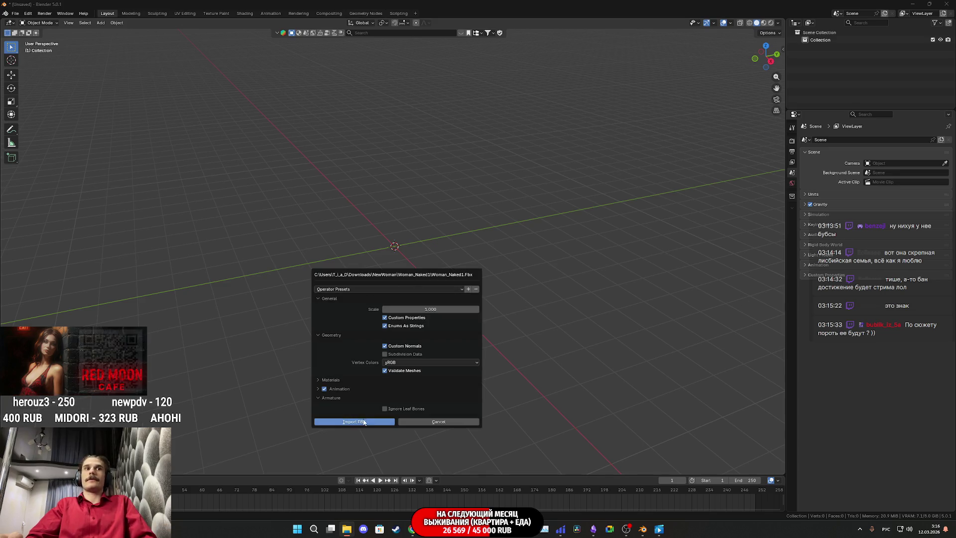
left_click(351, 424)
mouse_move(410, 220)
left_mouse_down()
mouse_move(521, 190)
mouse_move(763, 288)
left_mouse_up()
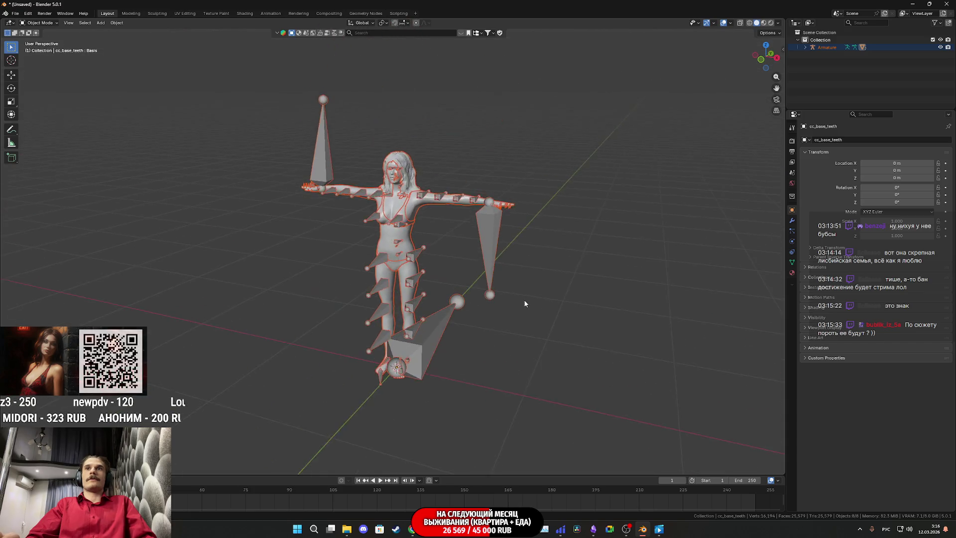
Switch the imported armature to Rest Position and select every object in the scene
scroll(764, 288, "up", 3)
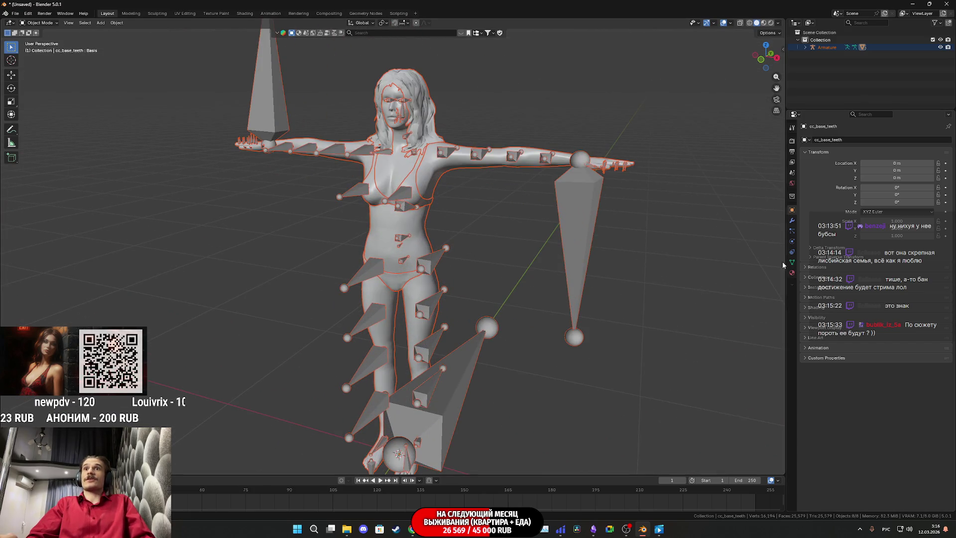
left_click(792, 274)
left_click(565, 205)
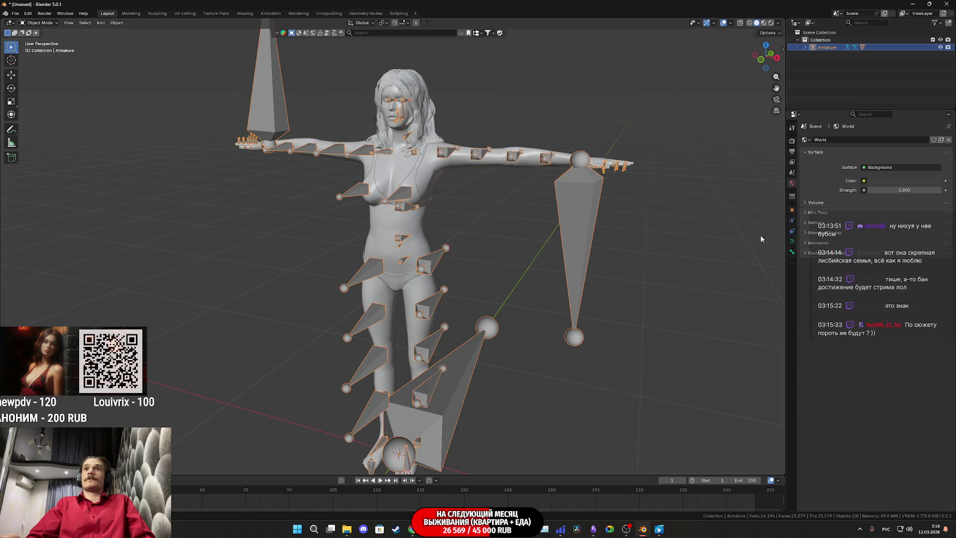
left_click(792, 254)
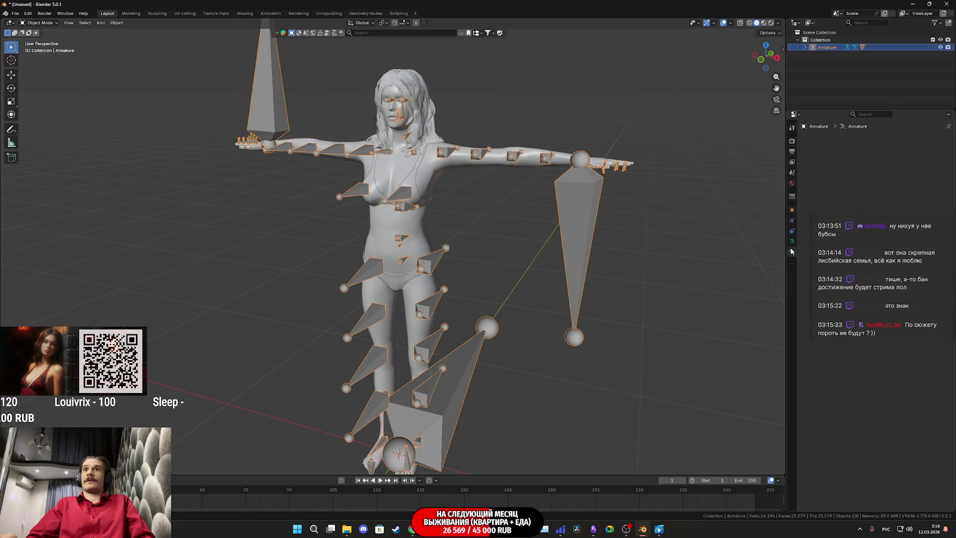
left_click(791, 244)
left_click(891, 163)
left_click(870, 163)
left_click(891, 163)
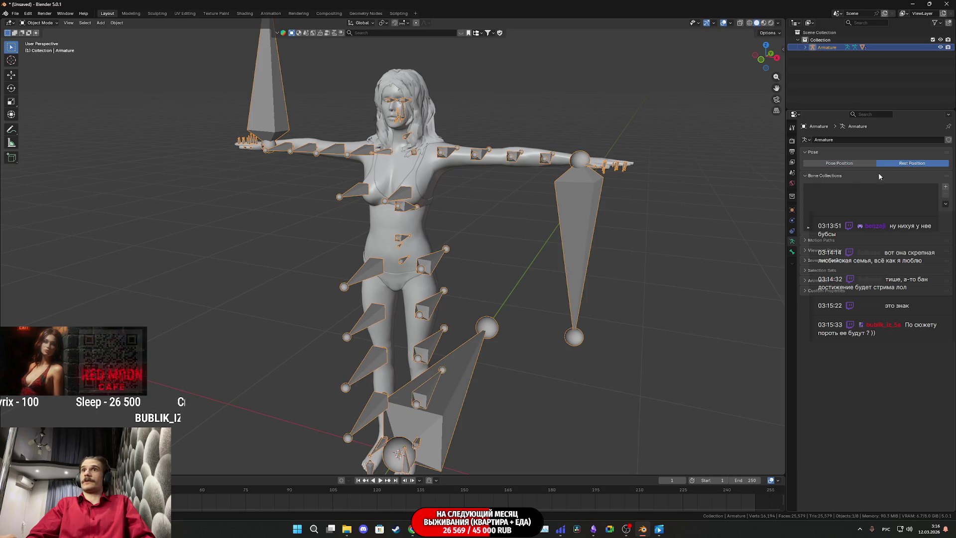
key("a")
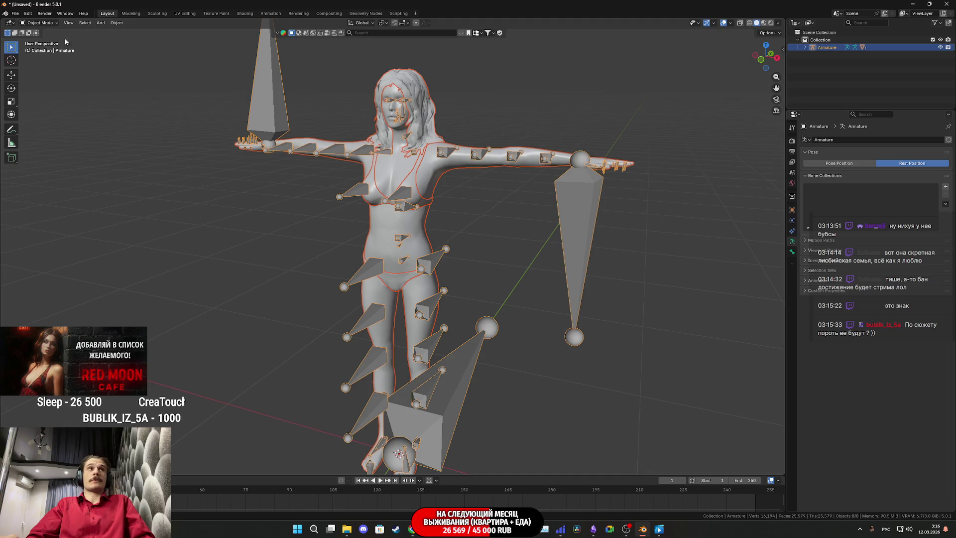
left_click(15, 13)
Start an FBX export limited to the selected Armature and Mesh objects
mouse_move(70, 127)
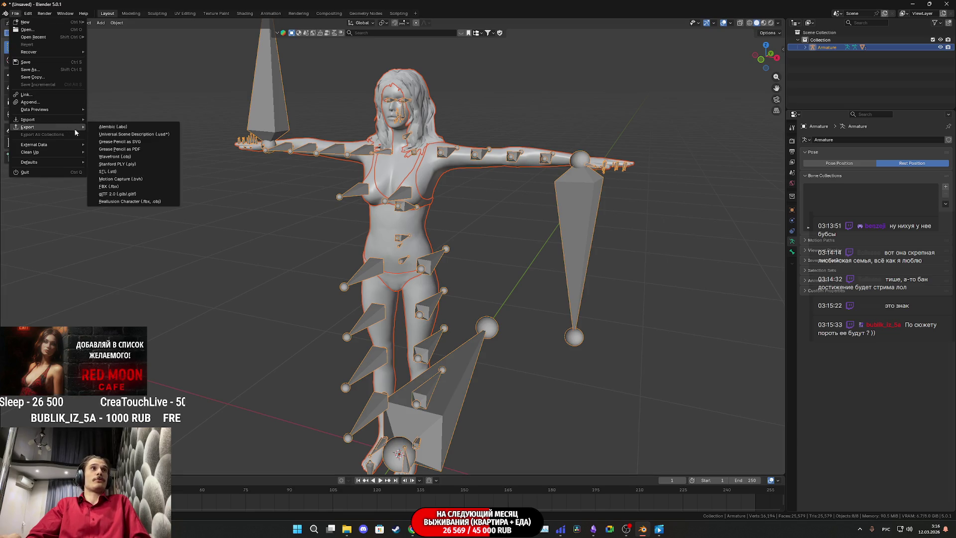
left_click(125, 186)
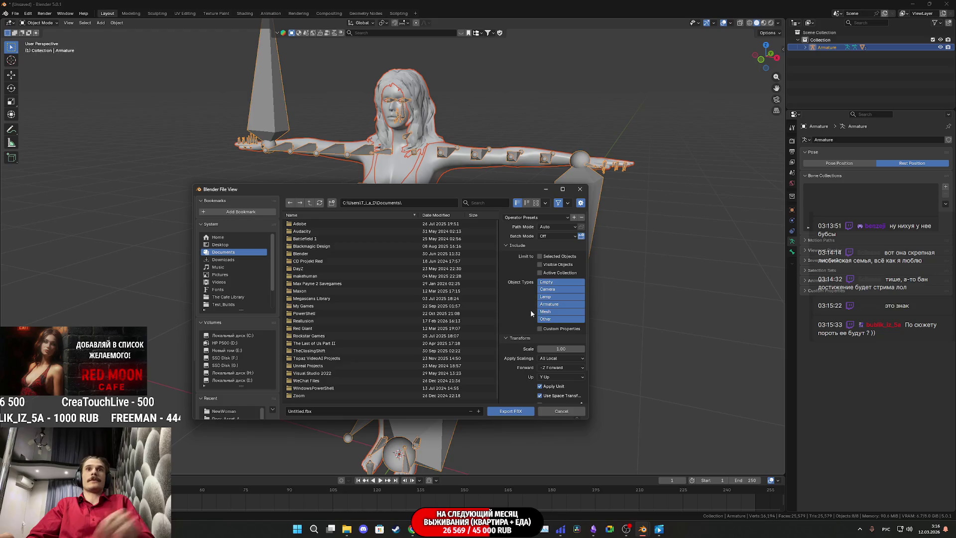
left_click(548, 311)
left_click(550, 304, "shift")
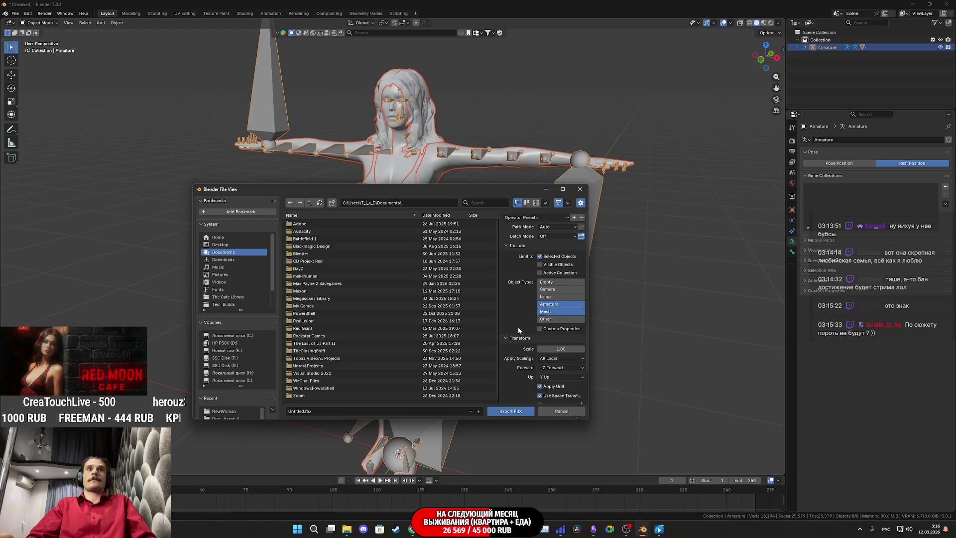
left_click(540, 256)
scroll(516, 396, "down", 2)
left_click(520, 389)
scroll(519, 389, "down", 2)
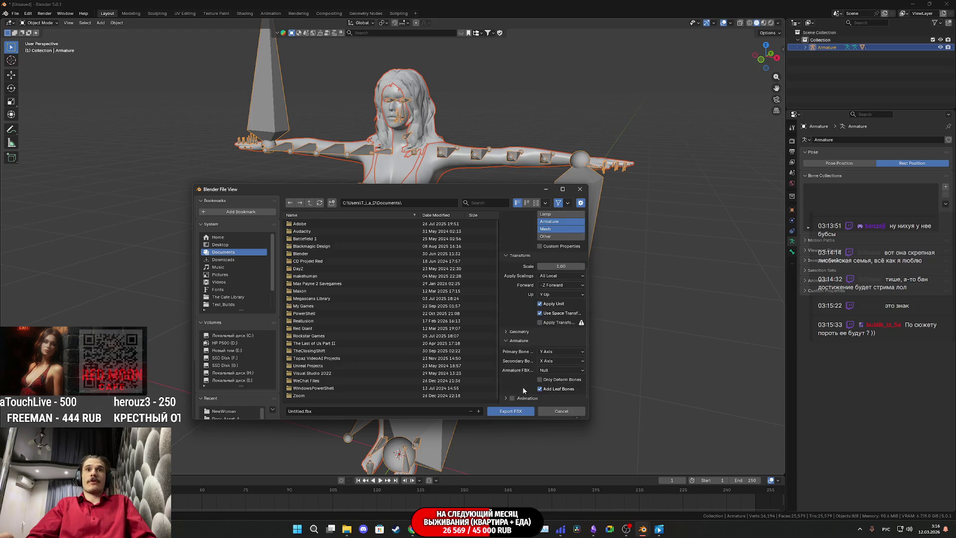
Save the FBX into the NewWoman\Woman_Naked1 folder, then return to Unreal
left_click(224, 411)
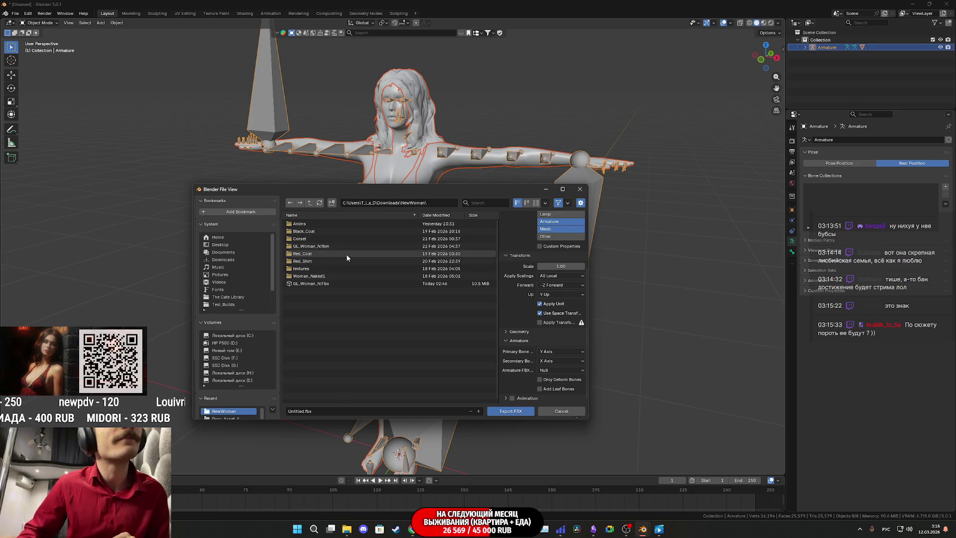
double_click(326, 277)
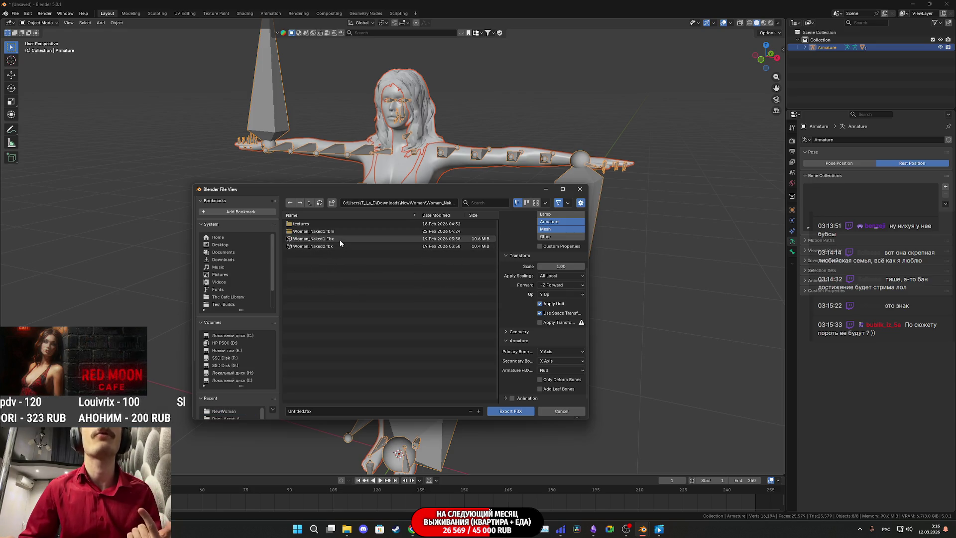
left_click(340, 240)
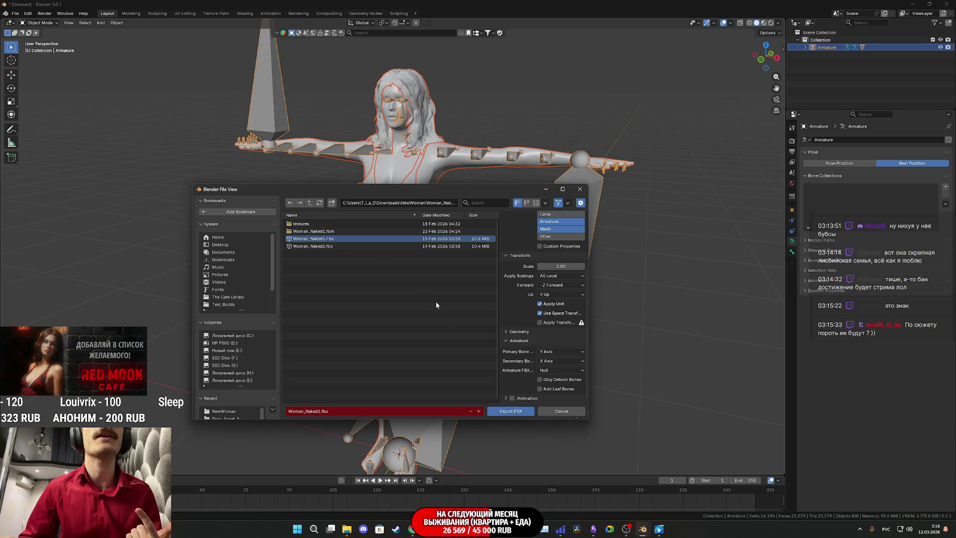
left_click(496, 412)
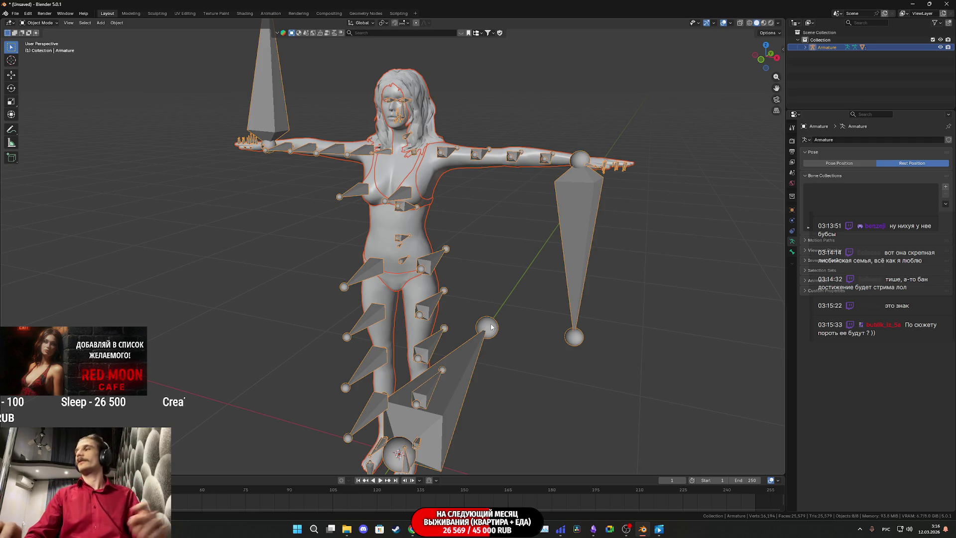
left_click(489, 475)
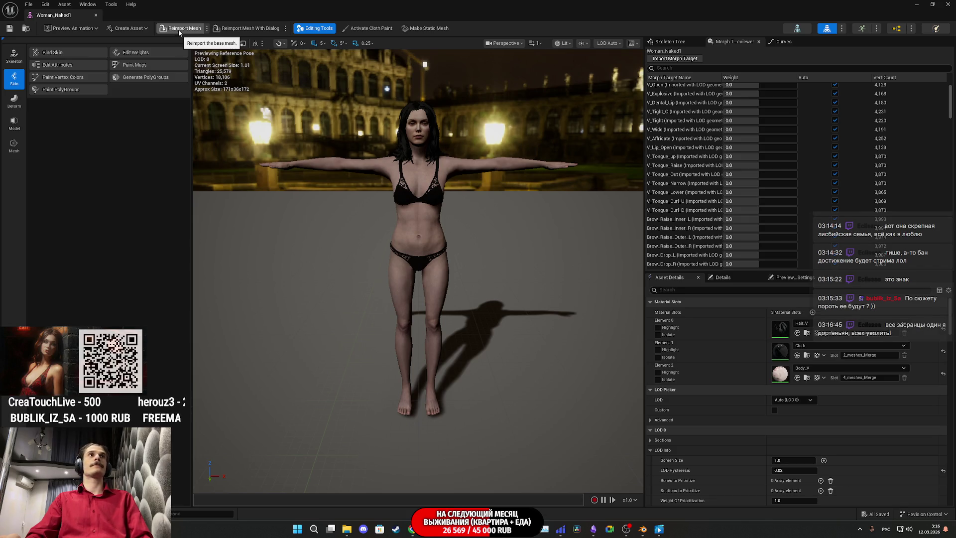
Reimport the Woman_Naked1 mesh from the updated FBX, then switch back to Blender
left_click(183, 28)
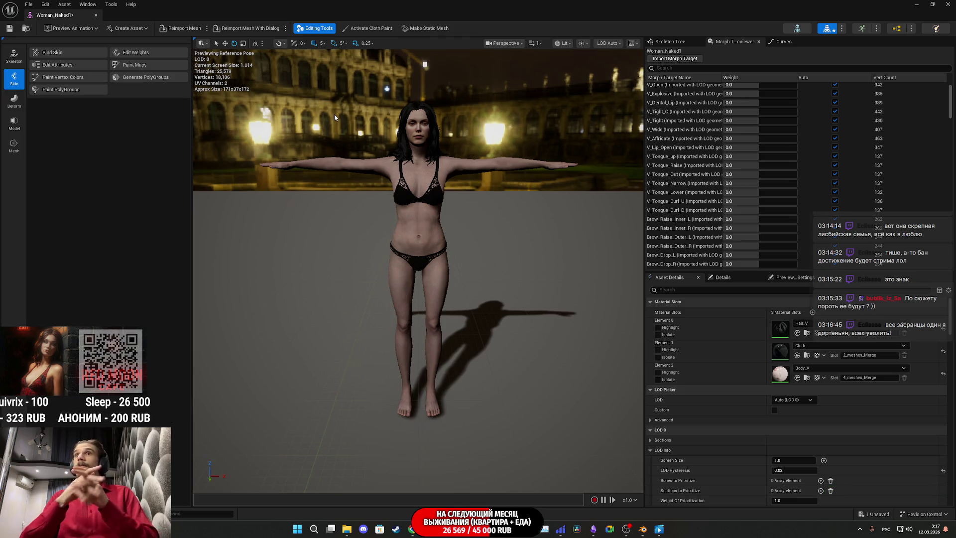
scroll(477, 188, "up", 3)
key("alt+Tab")
left_click(15, 13)
Start a new General scene without saving and delete the default camera, cube and light
mouse_move(40, 23)
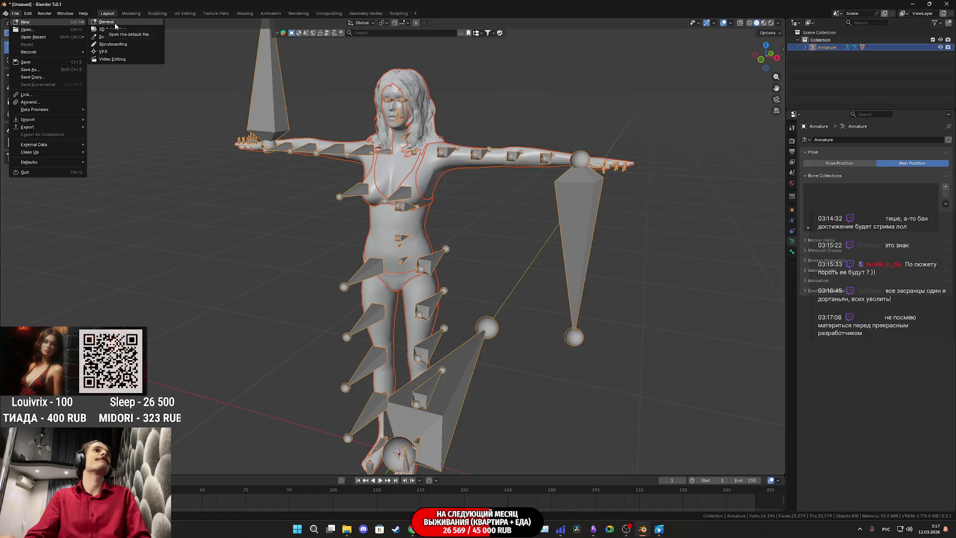
left_click(115, 25)
left_click(490, 277)
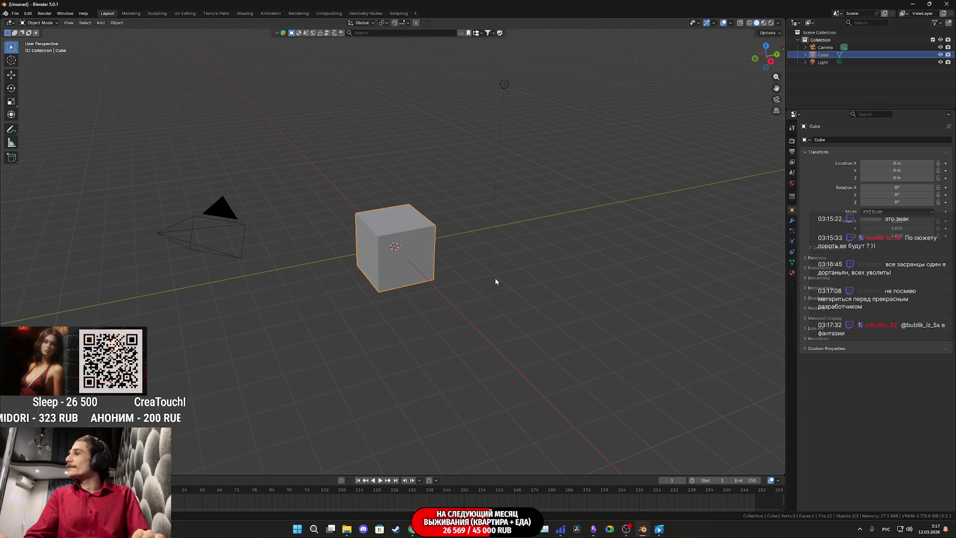
mouse_move(605, 373)
left_mouse_down()
mouse_move(202, 79)
mouse_move(139, 47)
left_mouse_up()
key("Delete")
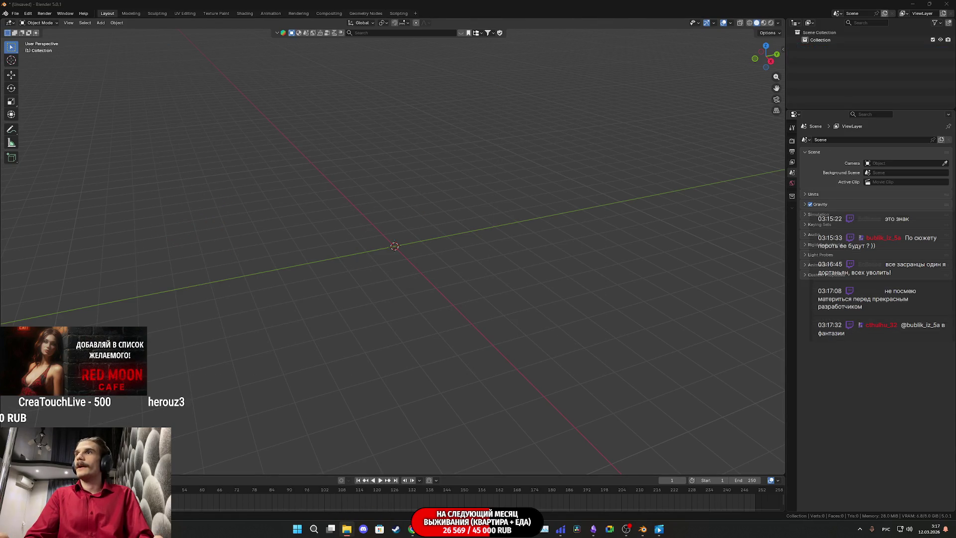
Import Woman_Naked2.fbx and set its armature to Rest Position
left_click_drag(485, 248, 487, 248)
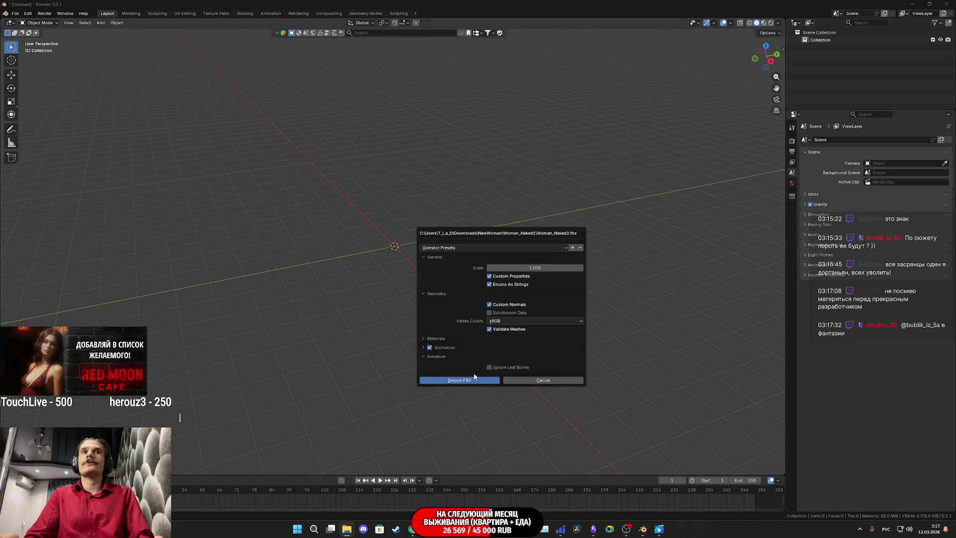
left_click(476, 377)
scroll(514, 262, "up", 6)
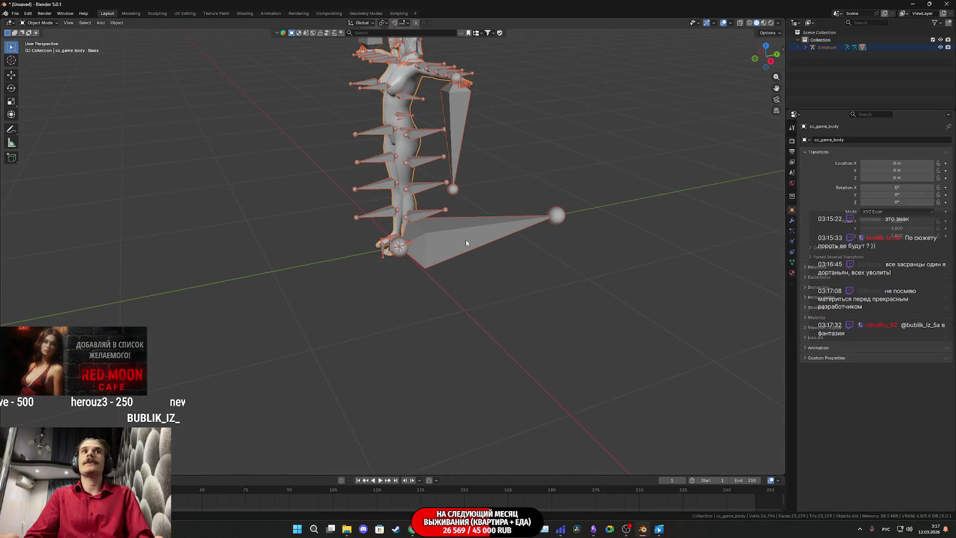
left_click(465, 240)
left_click(792, 243)
left_click(916, 164)
left_click(866, 164)
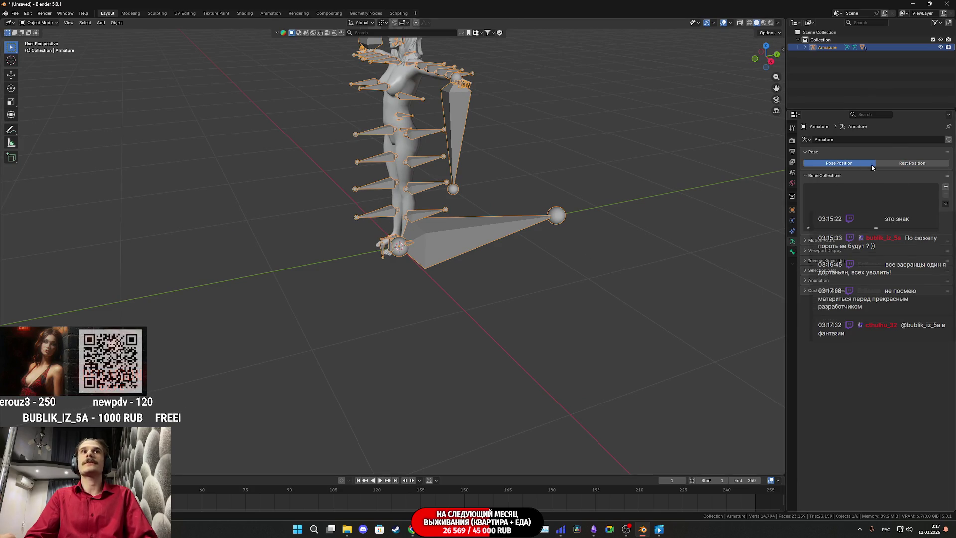
left_click(900, 165)
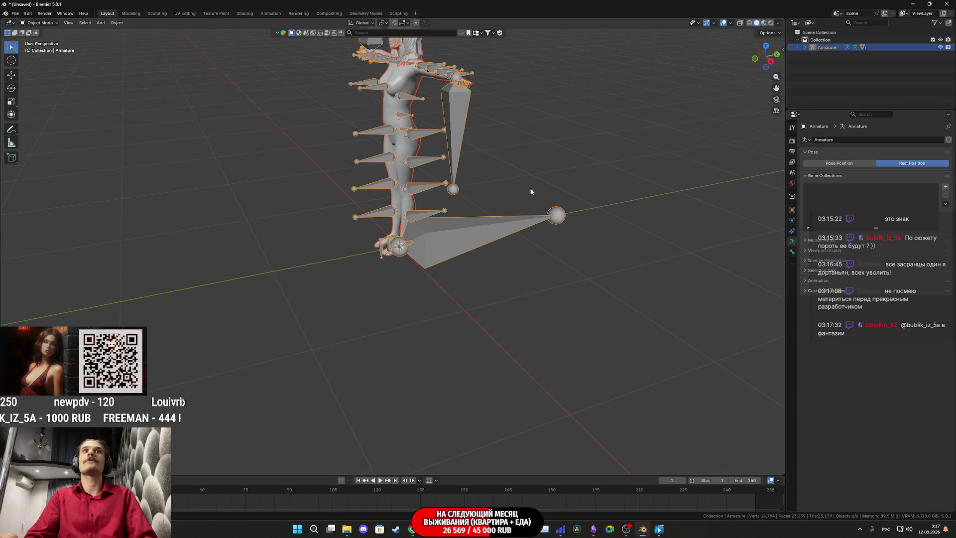
left_click(15, 13)
Start a Blender FBX export with Object Types limited to Armature and Mesh
mouse_move(40, 128)
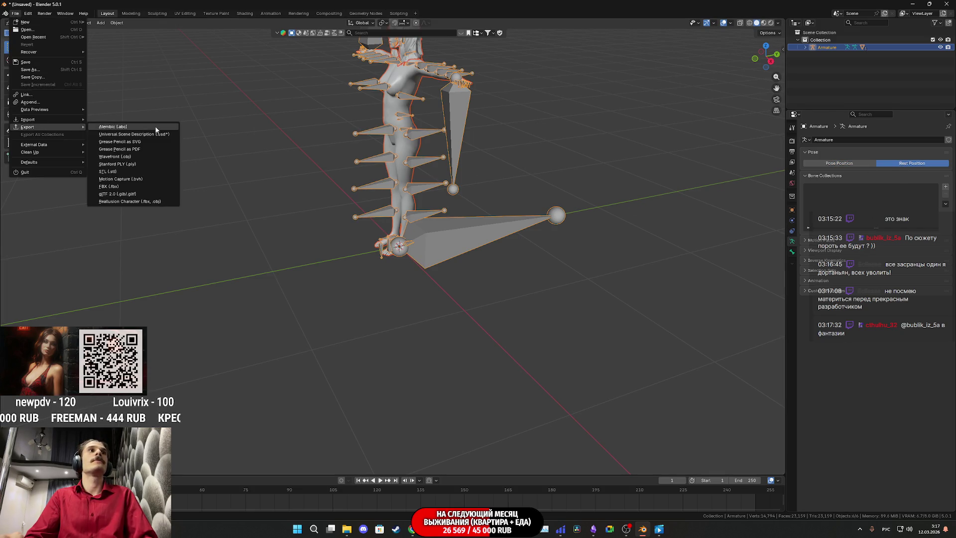
left_click(128, 185)
left_click(551, 311)
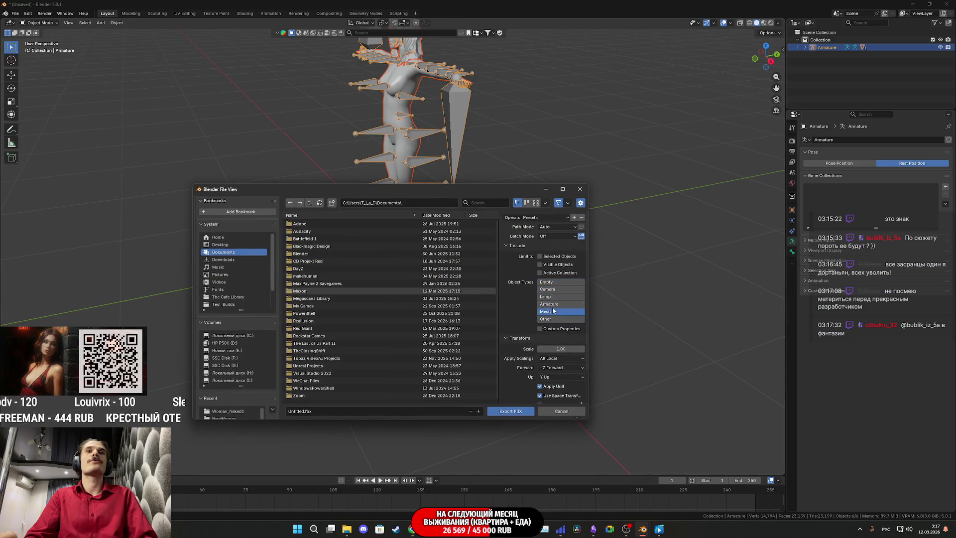
scroll(517, 299, "down", 2)
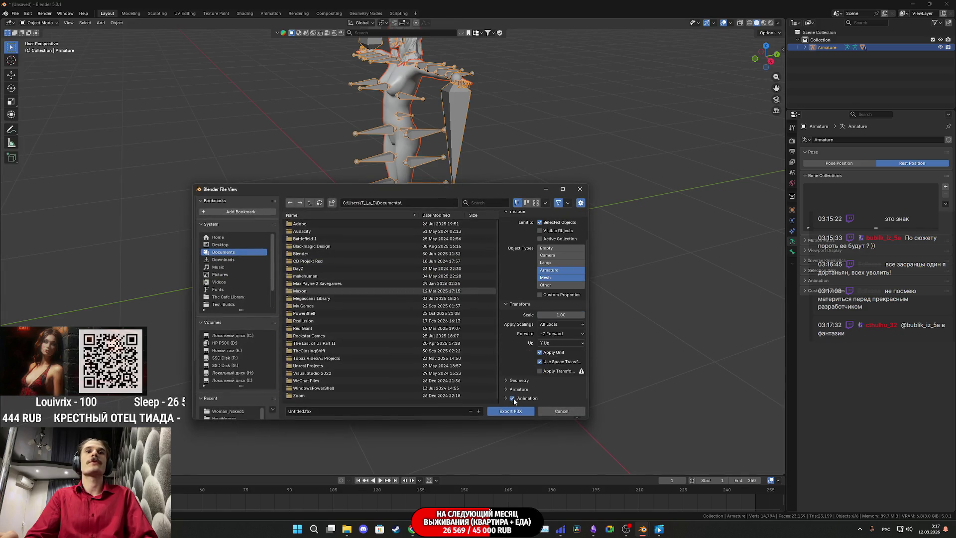
left_click(519, 389)
scroll(539, 389, "down", 3)
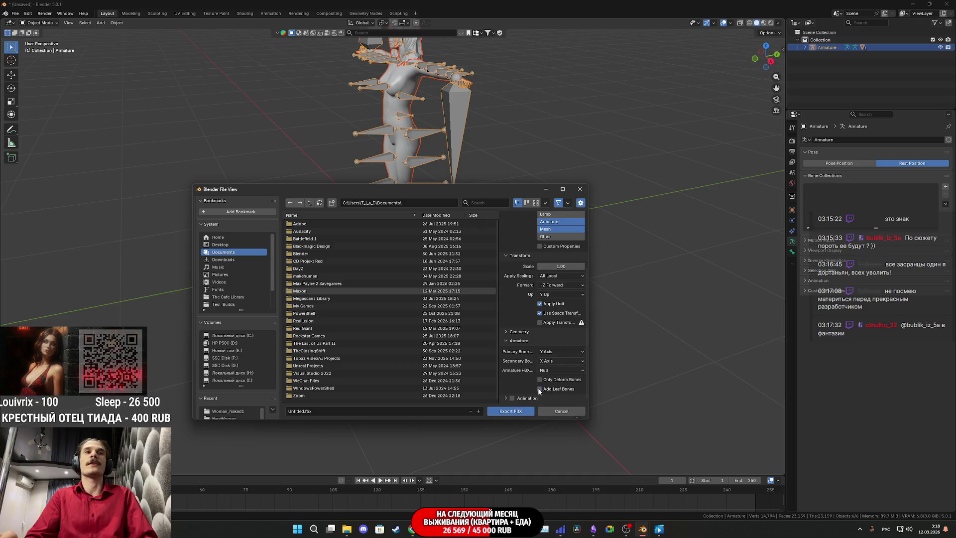
Export over Woman_Naked2.fbx in the Woman_Naked1 folder, then return to Unreal's Woman_Naked2 editor
left_click(227, 411)
left_click(338, 247)
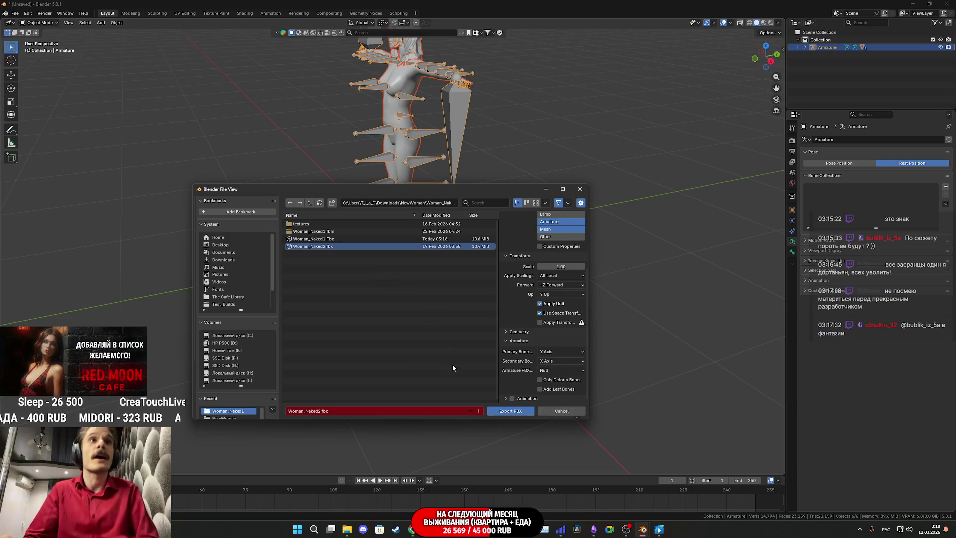
left_click(517, 412)
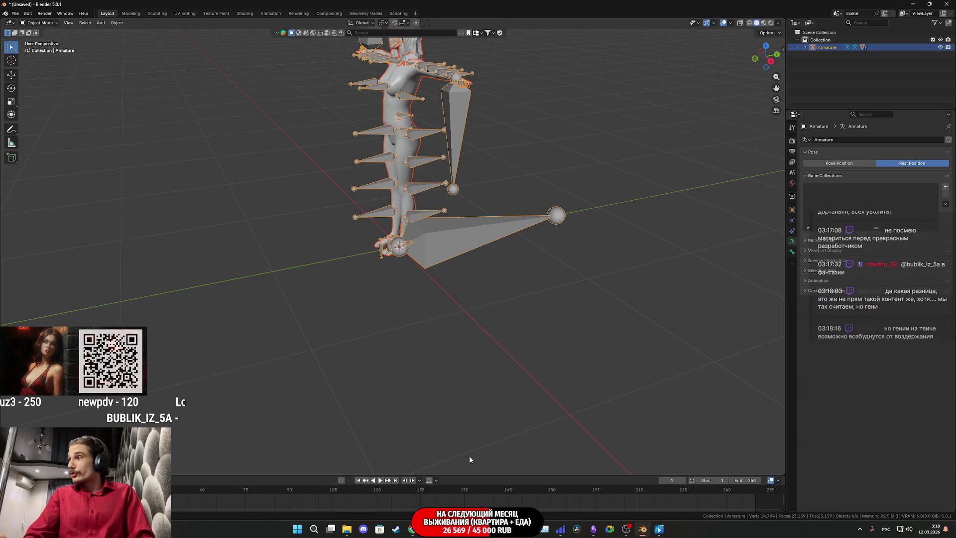
mouse_move(445, 528)
left_click(473, 497)
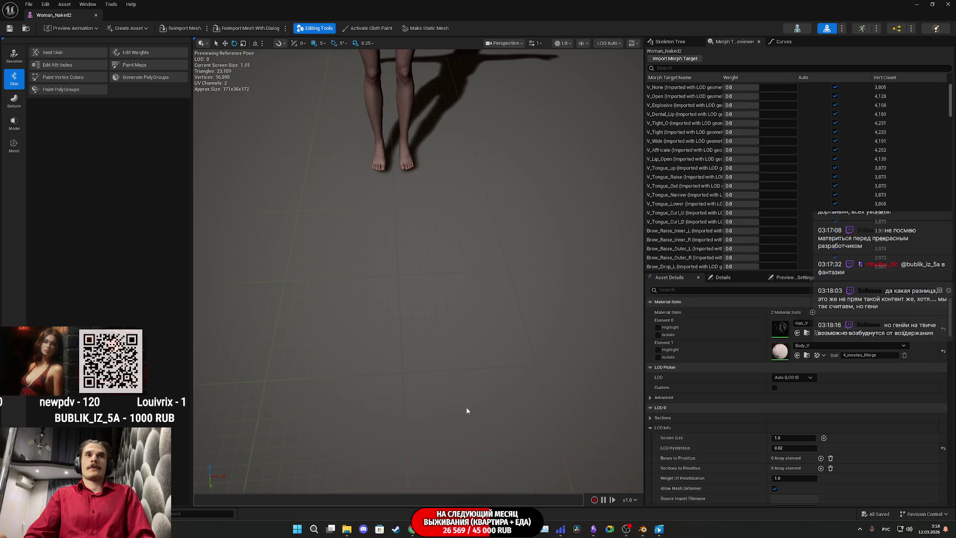
Reimport Woman_Naked2 from the new FBX, save it, and inspect the mesh from face to feet
left_click(183, 29)
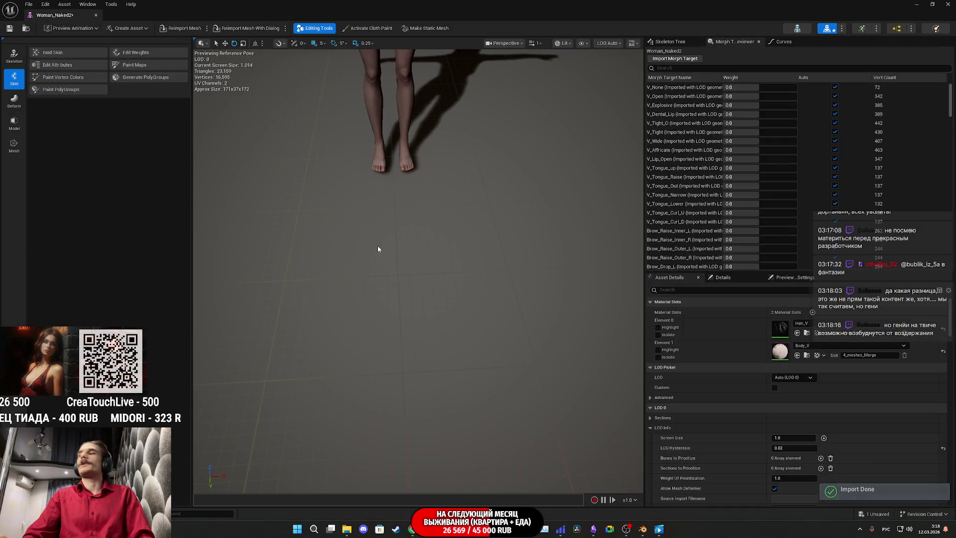
left_click(9, 28)
mouse_move(418, 269)
left_mouse_down()
mouse_move(378, 272)
mouse_move(478, 269)
left_mouse_up()
mouse_move(418, 269)
left_mouse_down()
mouse_move(418, 229)
mouse_move(423, 279)
left_mouse_up()
left_click_drag(513, 199, 513, 181)
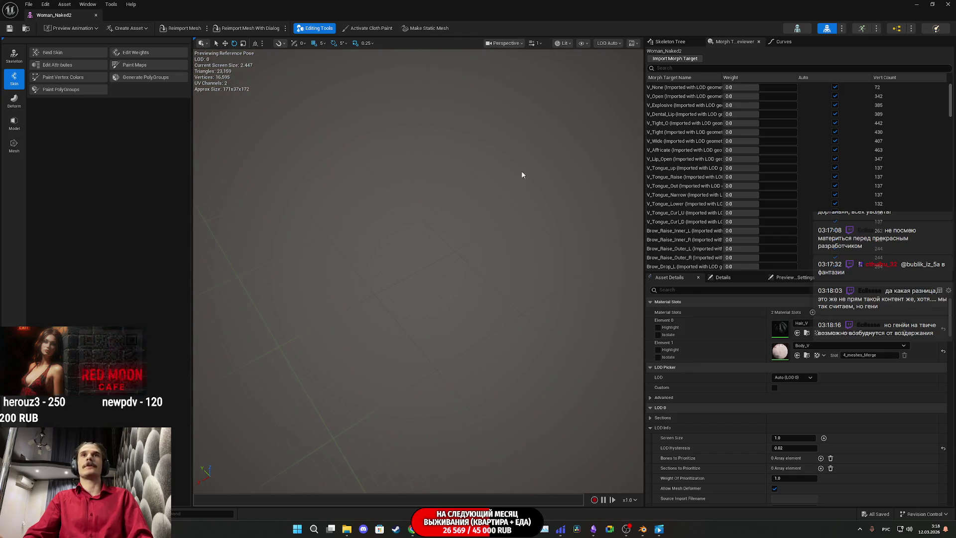
key("alt+Tab")
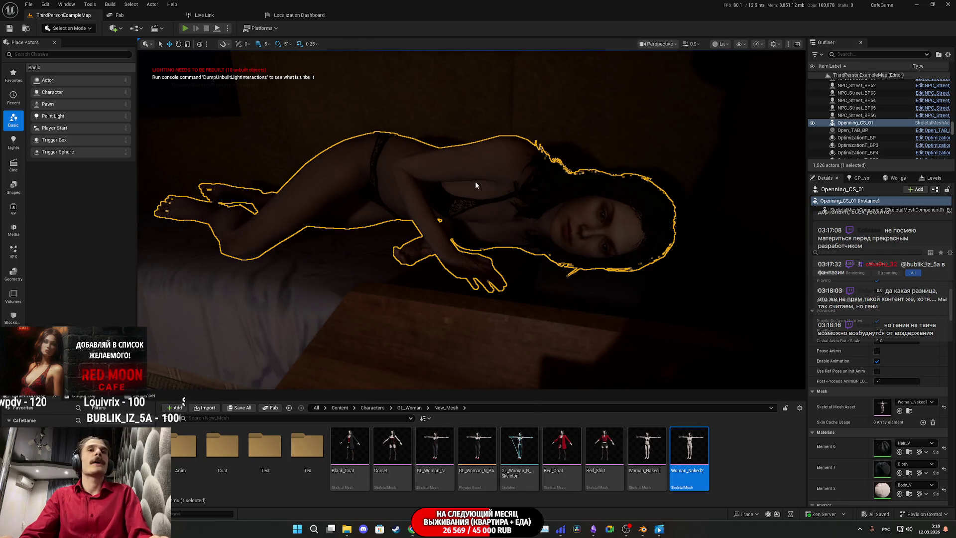
Play in the editor to view the heroine on the bed, stop, then open the Red_Shirt mesh
key("alt+p")
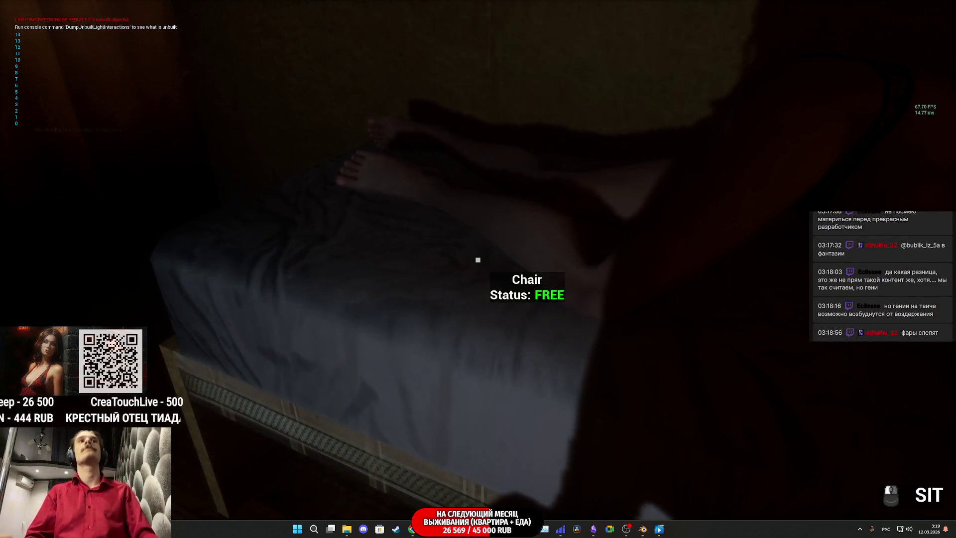
left_click(478, 260)
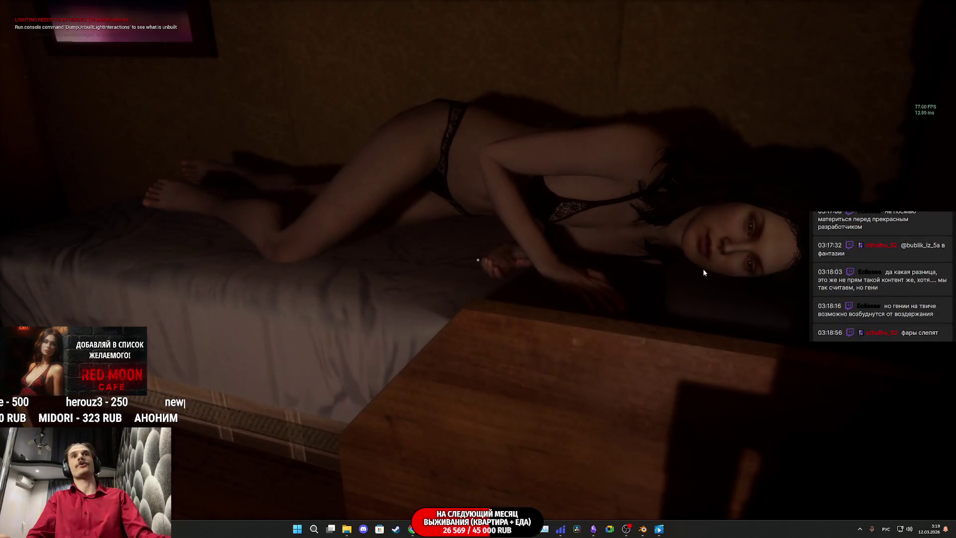
key("Escape")
key("F11")
double_click(611, 465)
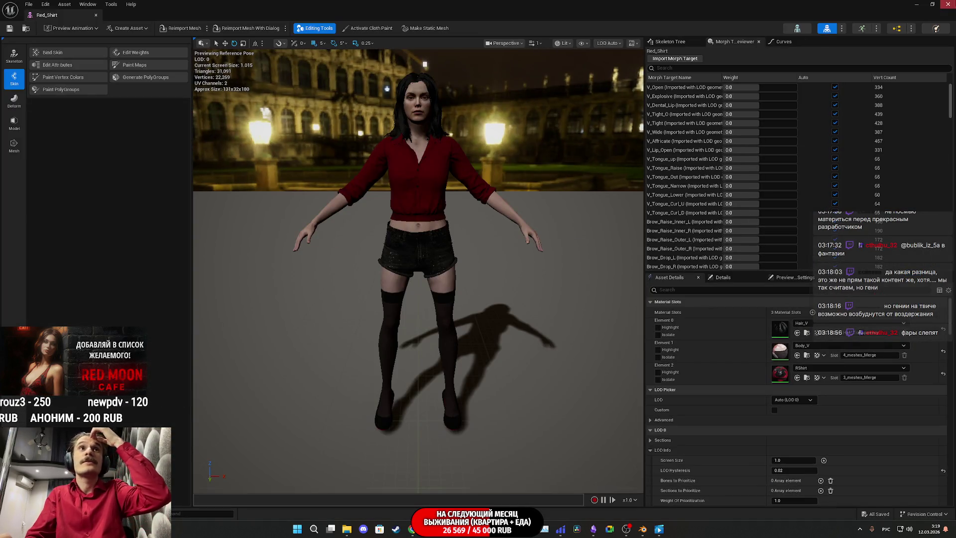
Close Red_Shirt, then preview and close the Red_Coat, GL_Woman, Corset and Black_Coat meshes in turn
left_click(96, 15)
double_click(562, 458)
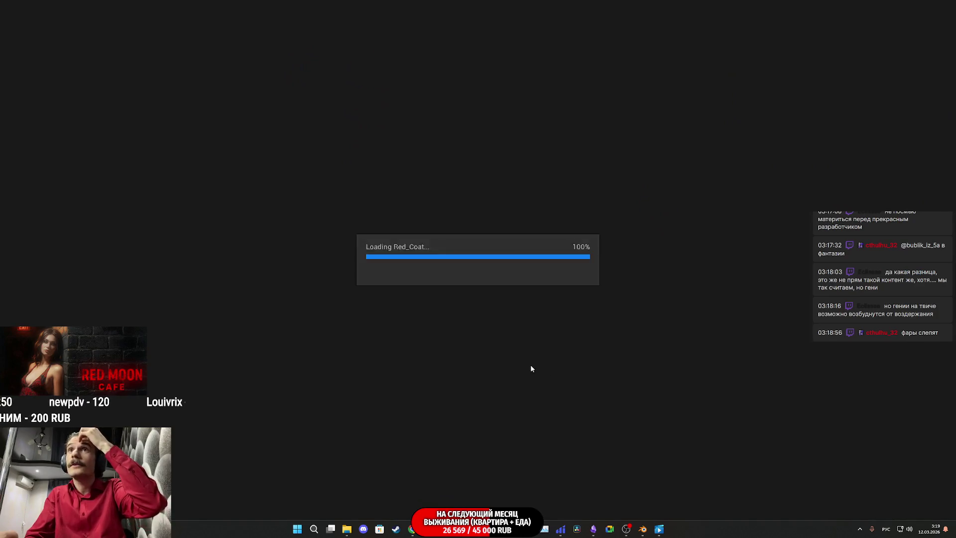
left_click(96, 15)
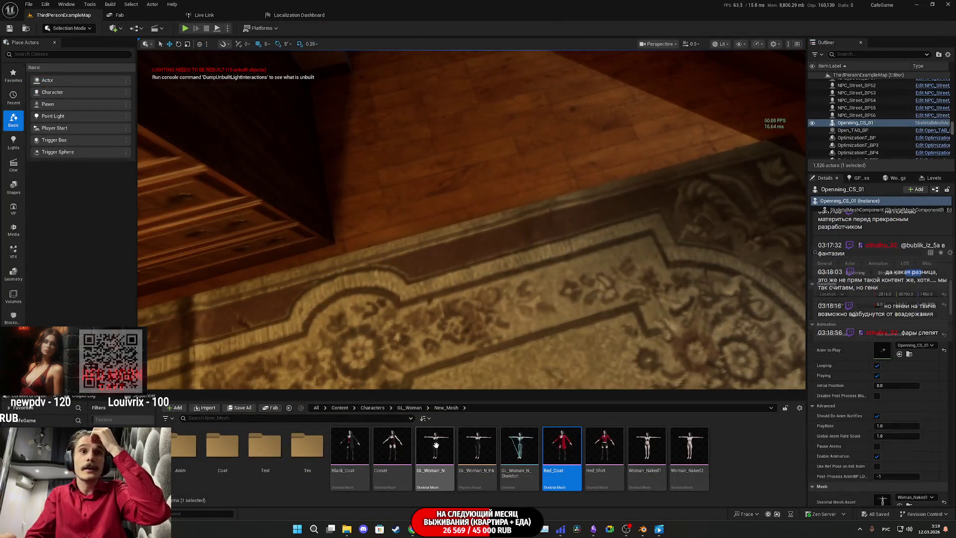
double_click(436, 444)
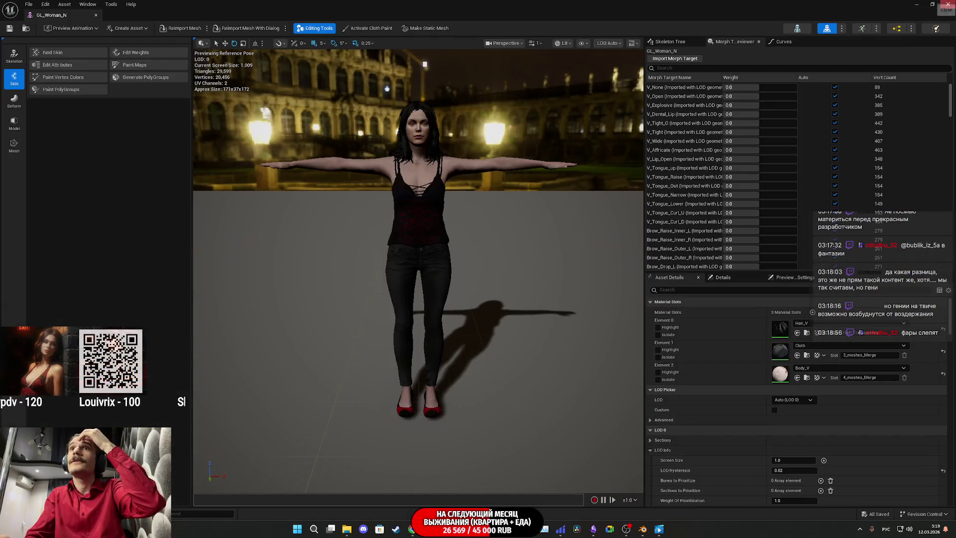
left_click(946, 5)
double_click(393, 440)
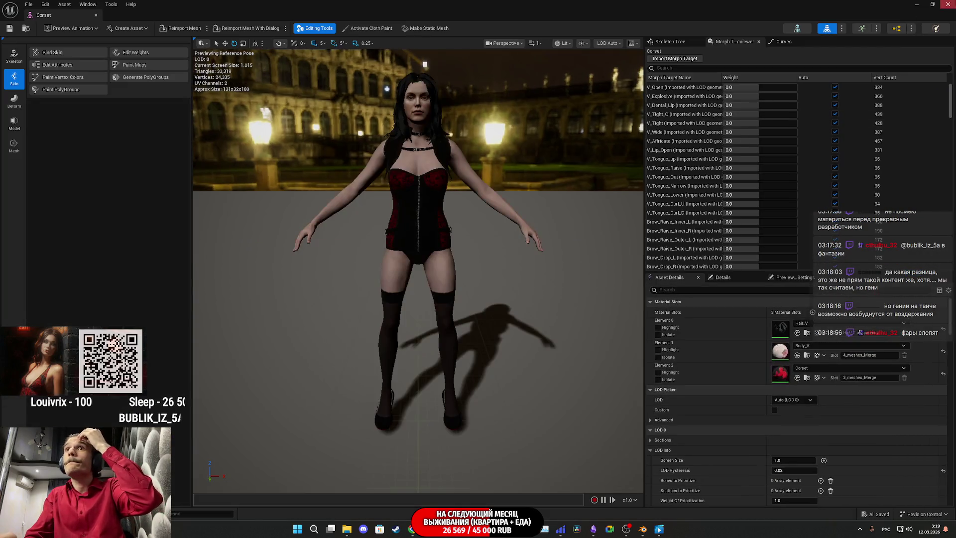
left_click(947, 4)
double_click(349, 450)
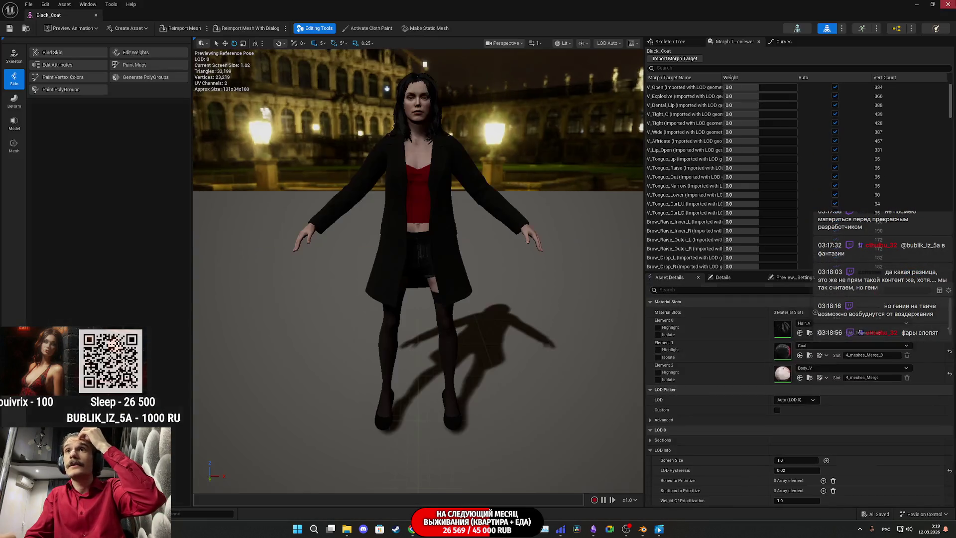
left_click(947, 4)
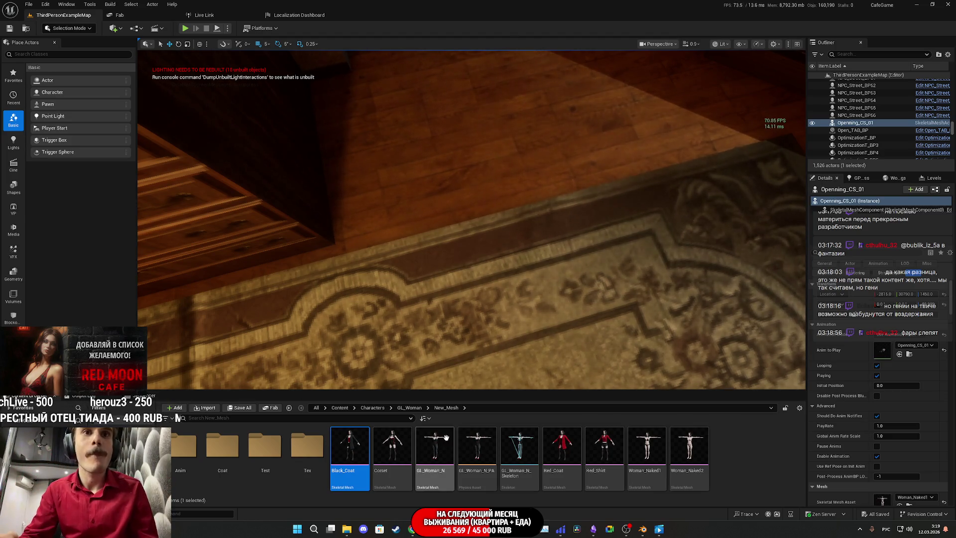
Open IdleN3_Face from Anim > Face_Anims, check its Curves menu, and preview the face closely
double_click(182, 446)
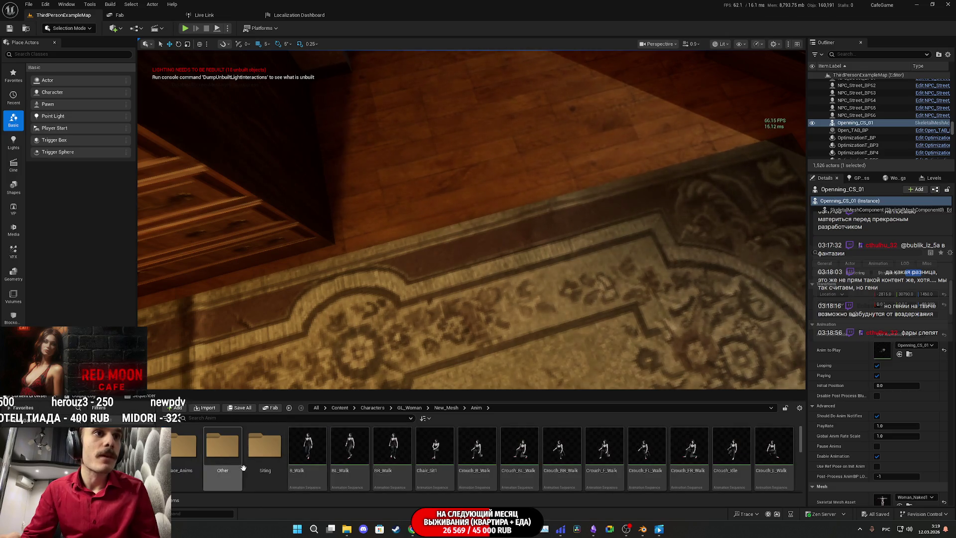
double_click(183, 448)
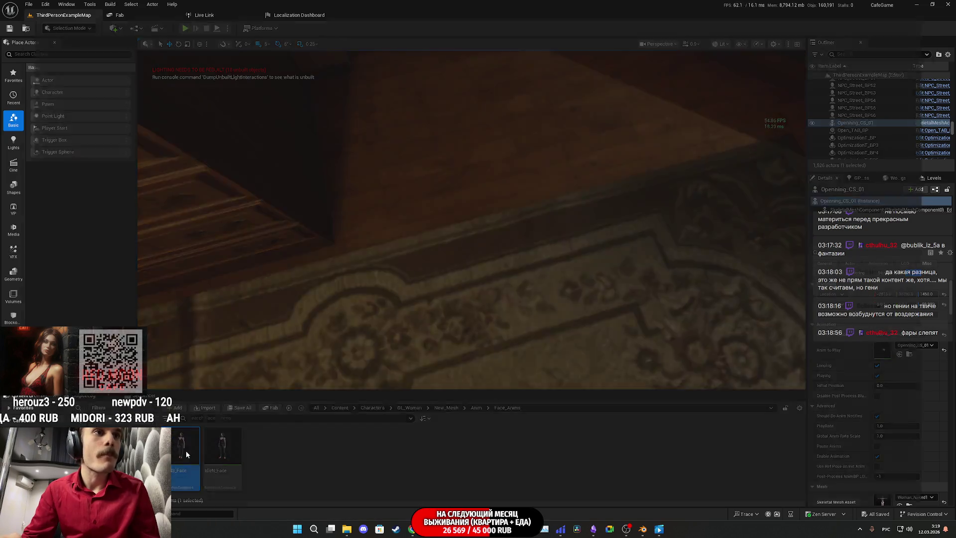
double_click(186, 453)
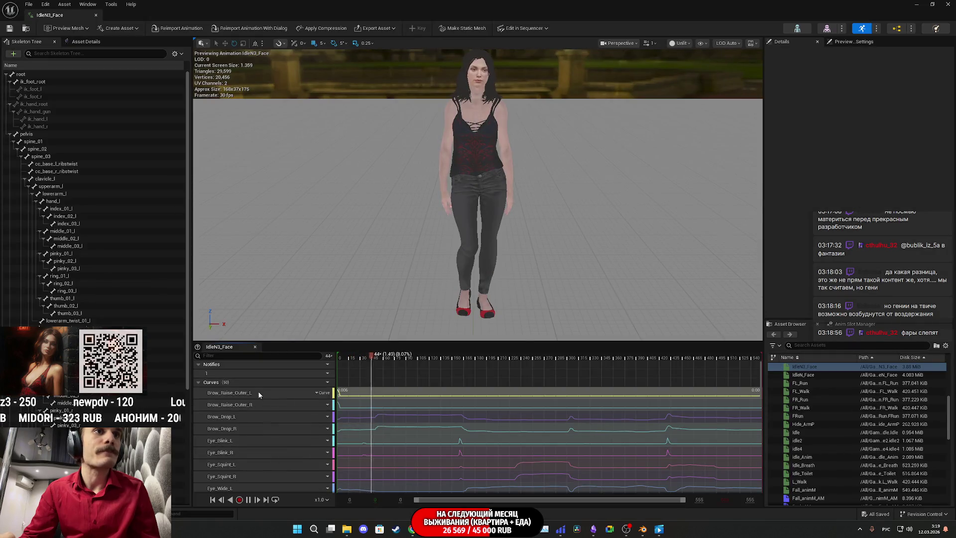
left_click(322, 382)
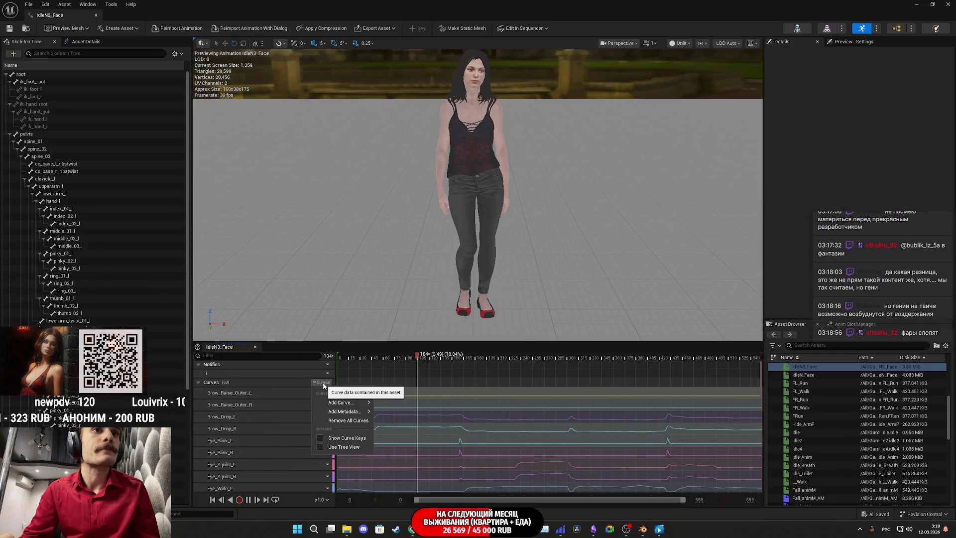
mouse_move(343, 402)
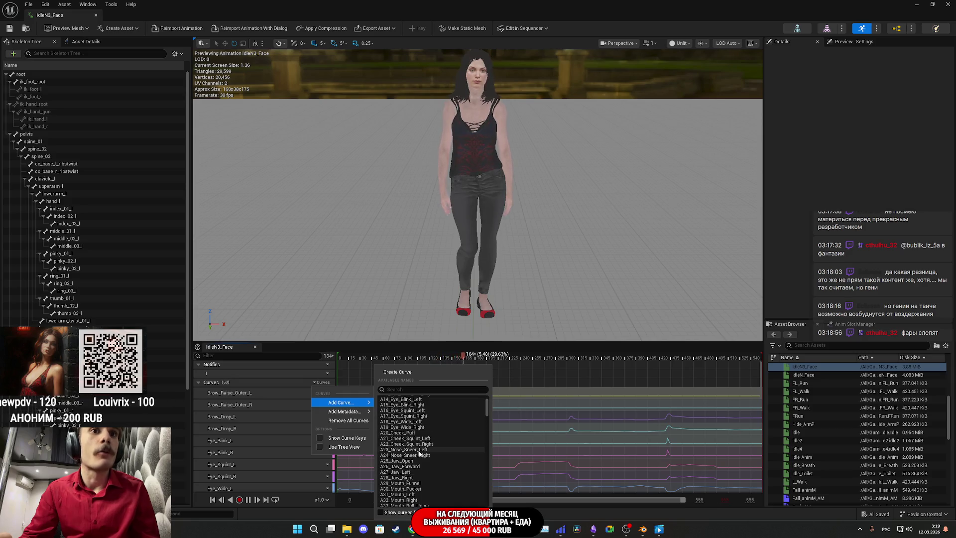
scroll(418, 453, "down", 5)
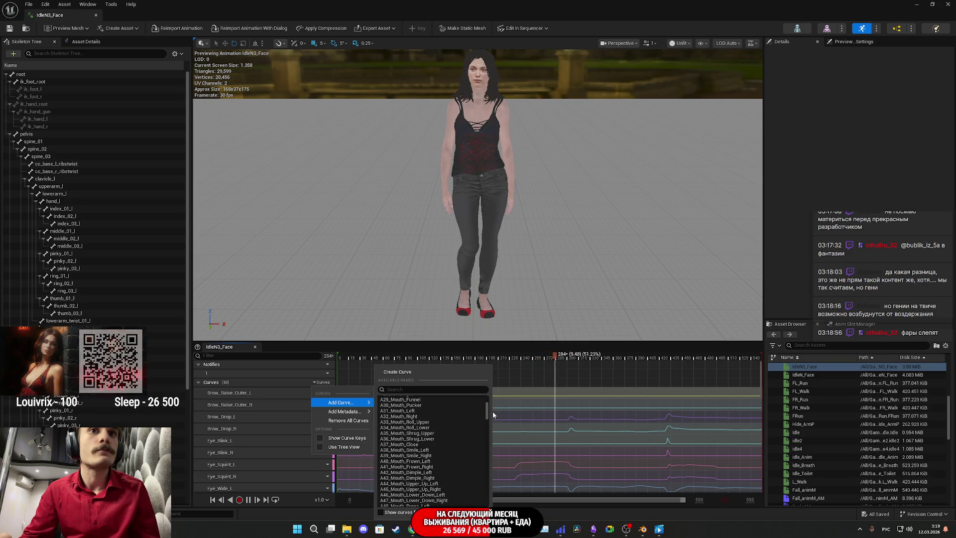
mouse_move(568, 155)
left_mouse_down()
mouse_move(450, 64)
mouse_move(558, 177)
mouse_move(540, 149)
left_mouse_up()
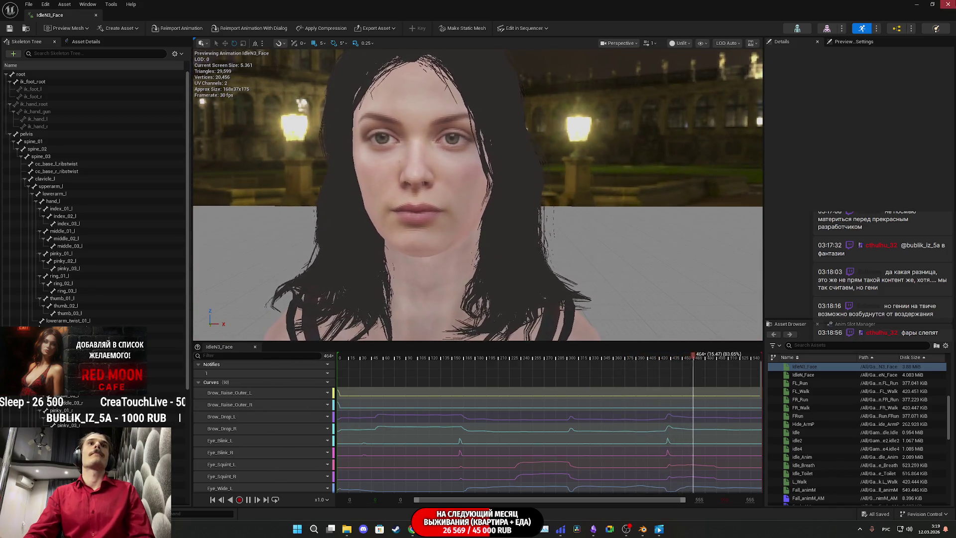
key("alt+Tab")
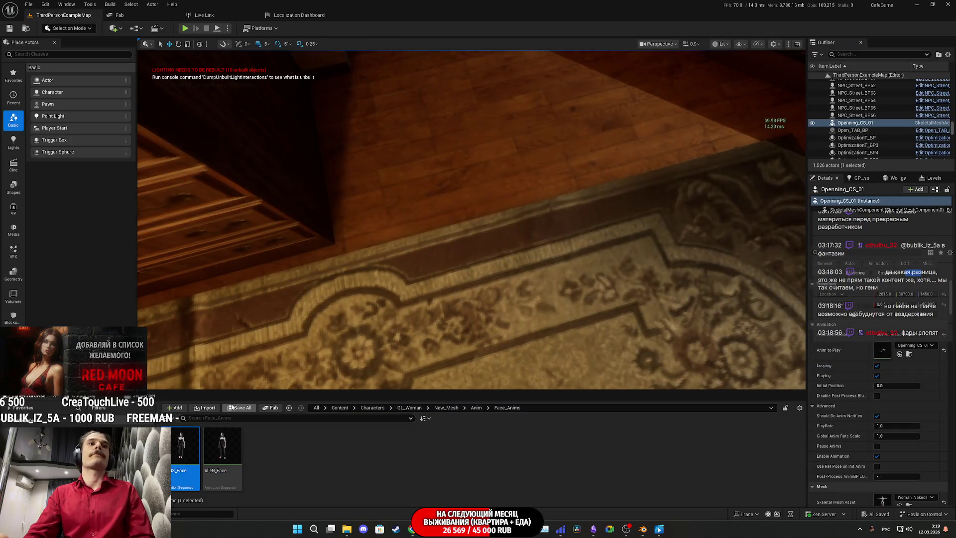
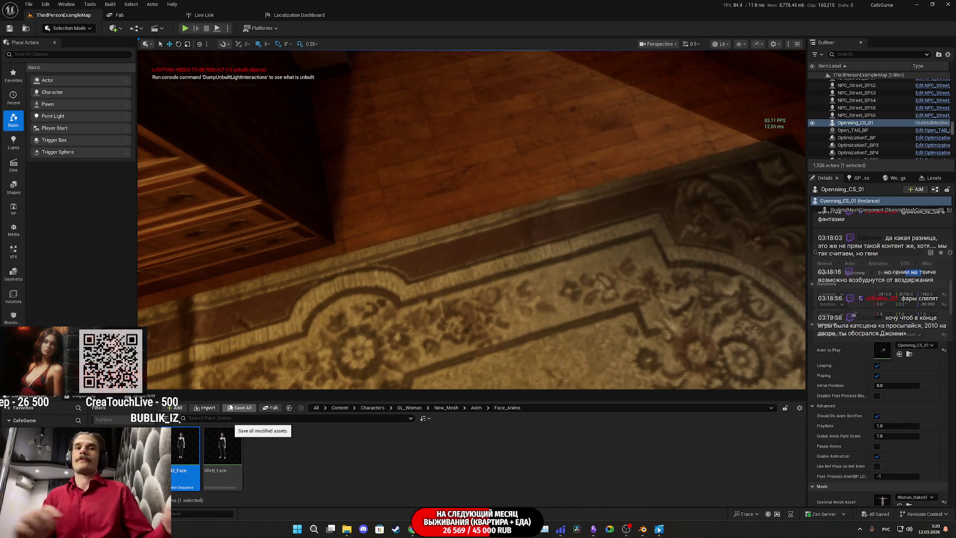
Frame the selected Openning_CS_01 actor with F and adjust the viewport zoom
key("f")
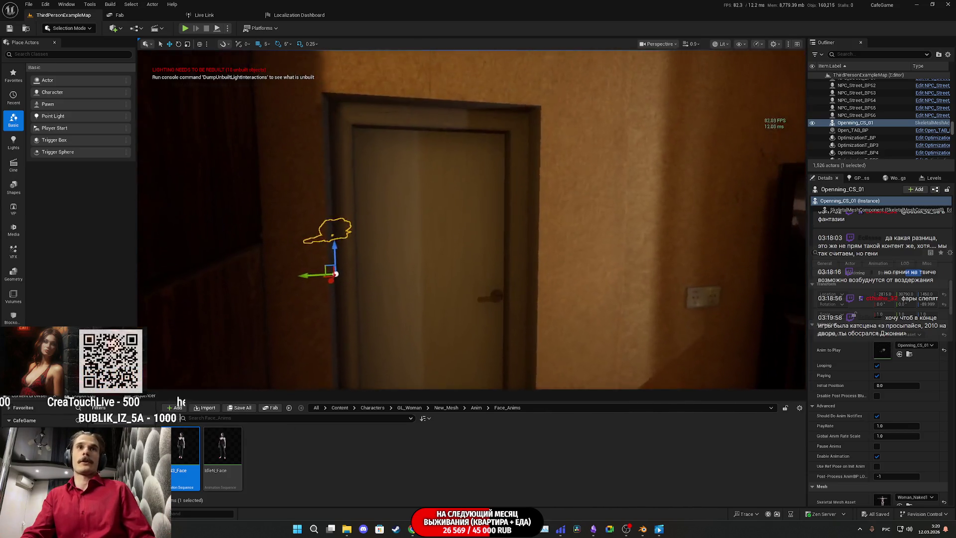
scroll(472, 219, "up", 10)
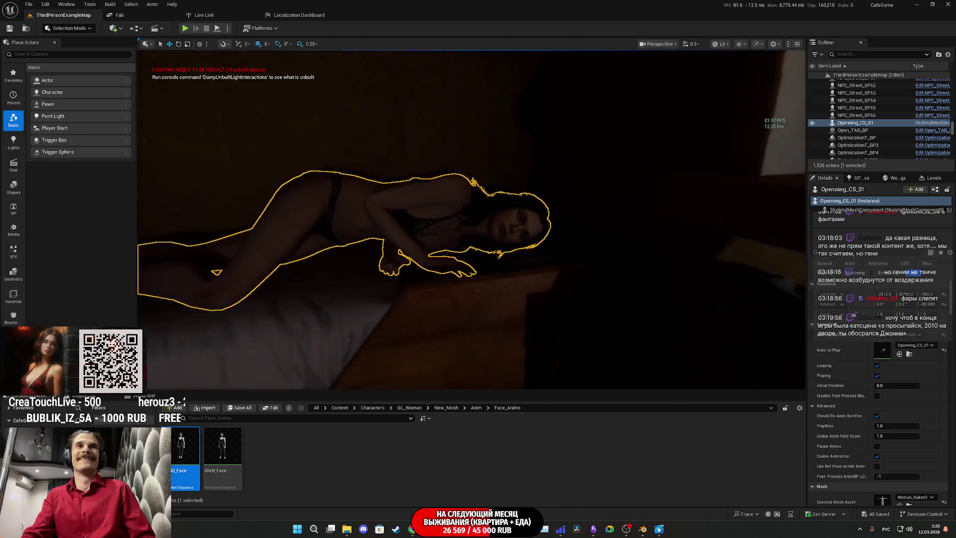
scroll(593, 324, "down", 3)
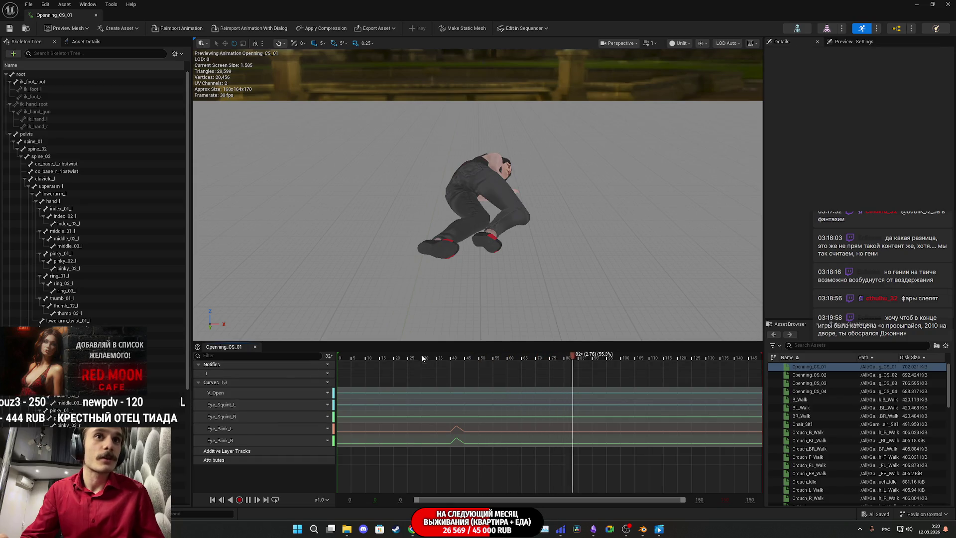
Scrub to frame 58 and open Eye_Squint_L and Eye_Squint_R in the curve graph
left_click(467, 363)
left_click_drag(466, 363, 507, 365)
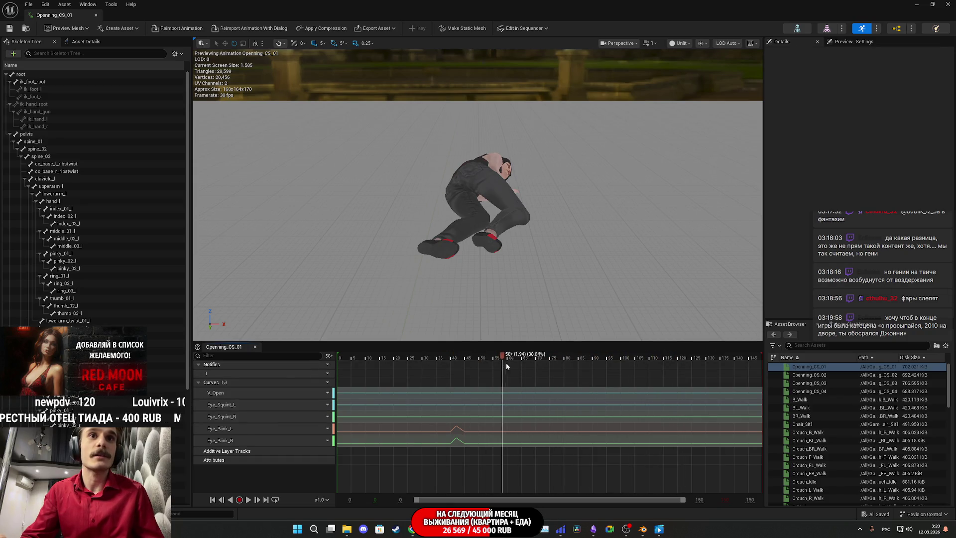
left_click(224, 404)
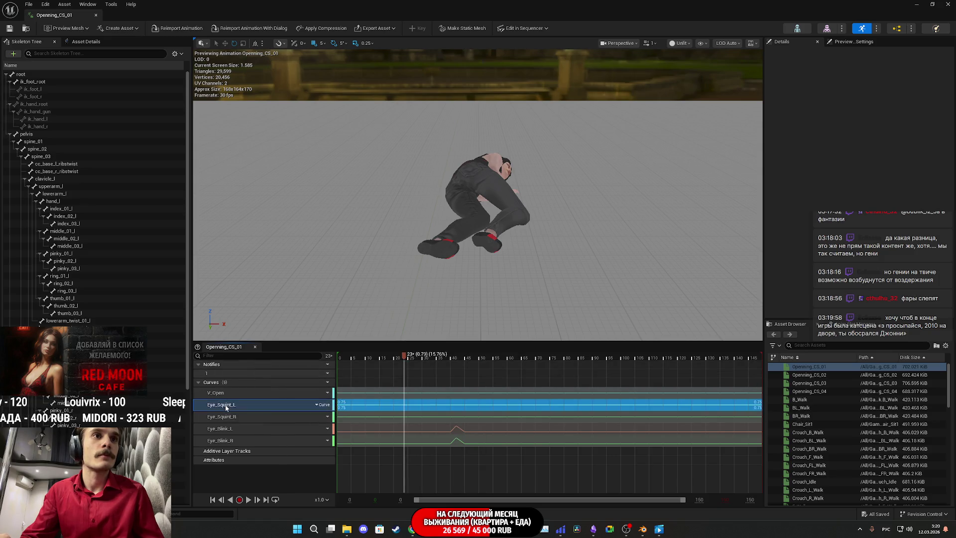
left_click(233, 416, "shift")
right_click(240, 417)
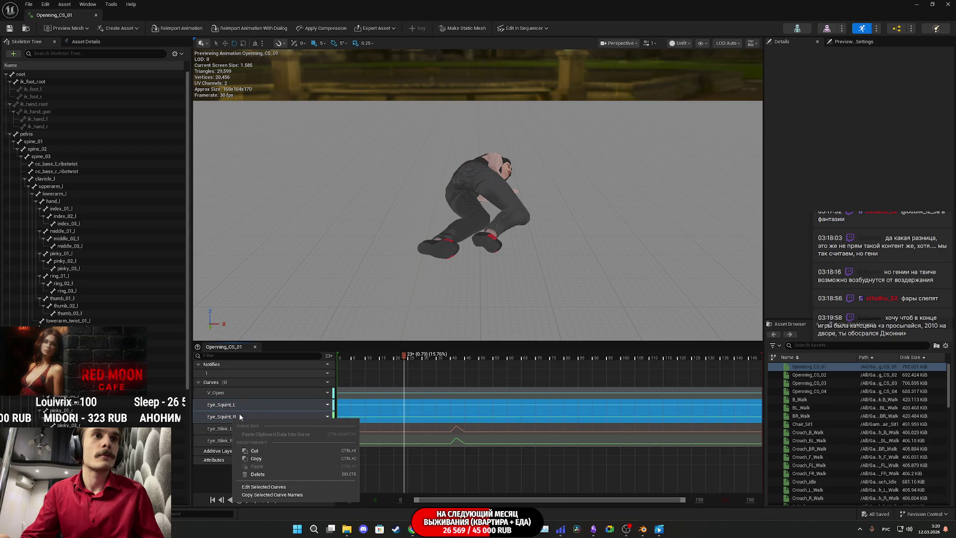
left_click(264, 487)
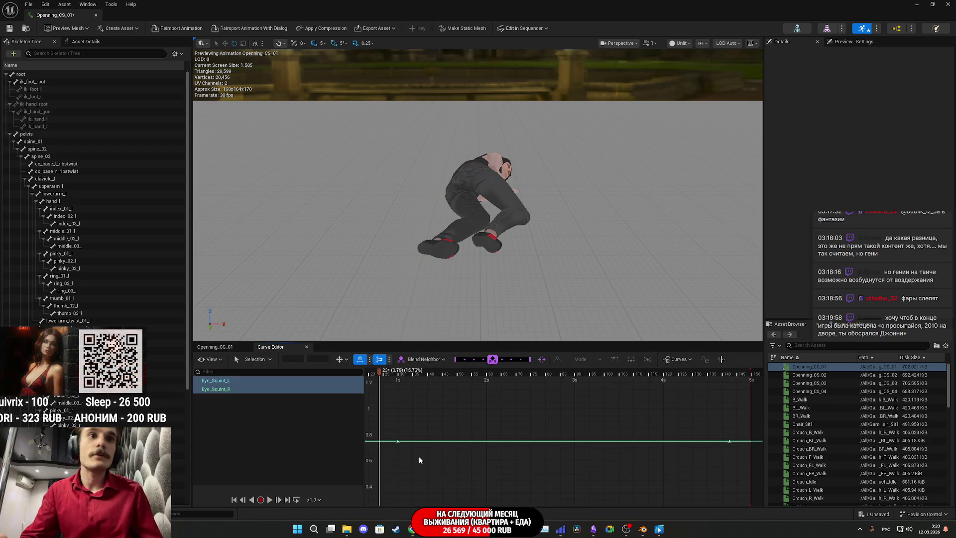
Isolate Eye_Squint_R and add a key, raising it into a peak near 2 s
left_click(296, 381)
left_click(297, 391)
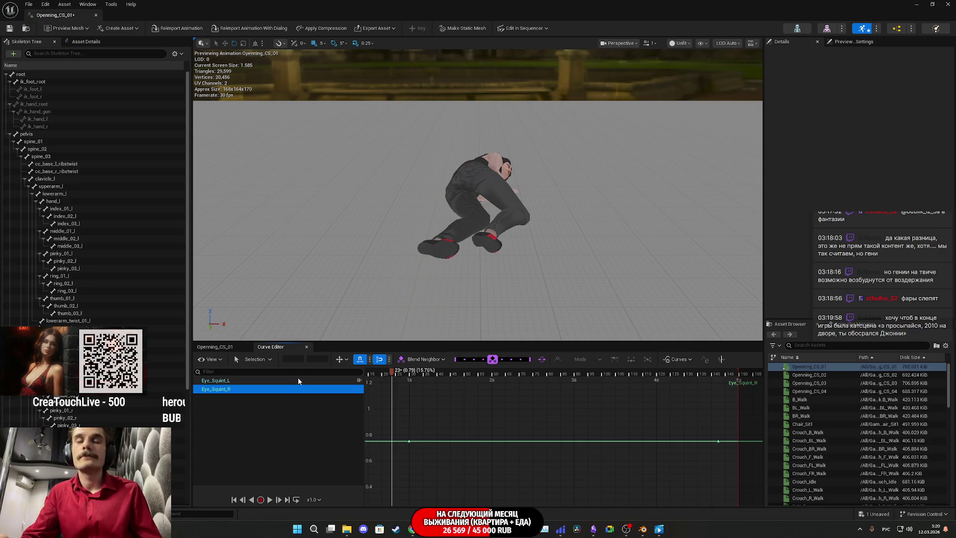
right_click(553, 444)
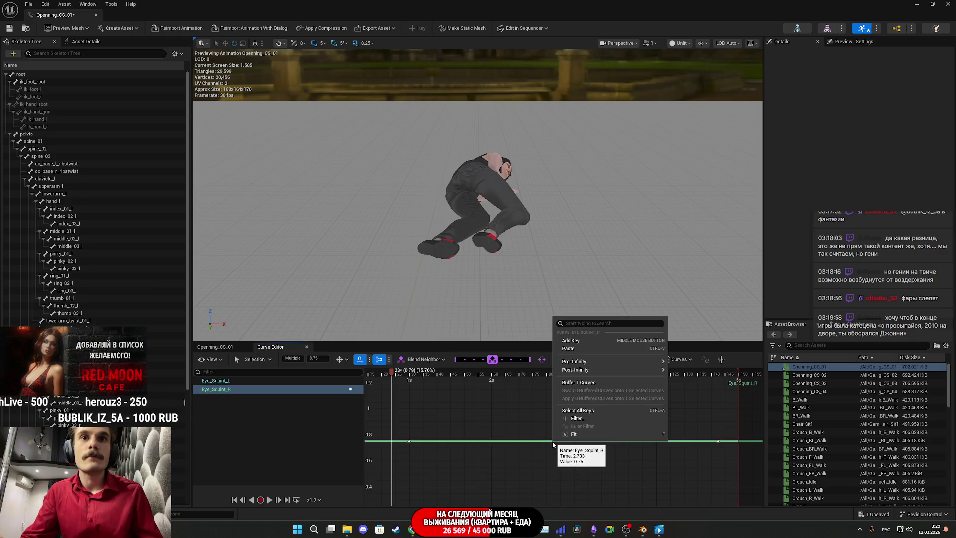
left_click(571, 340)
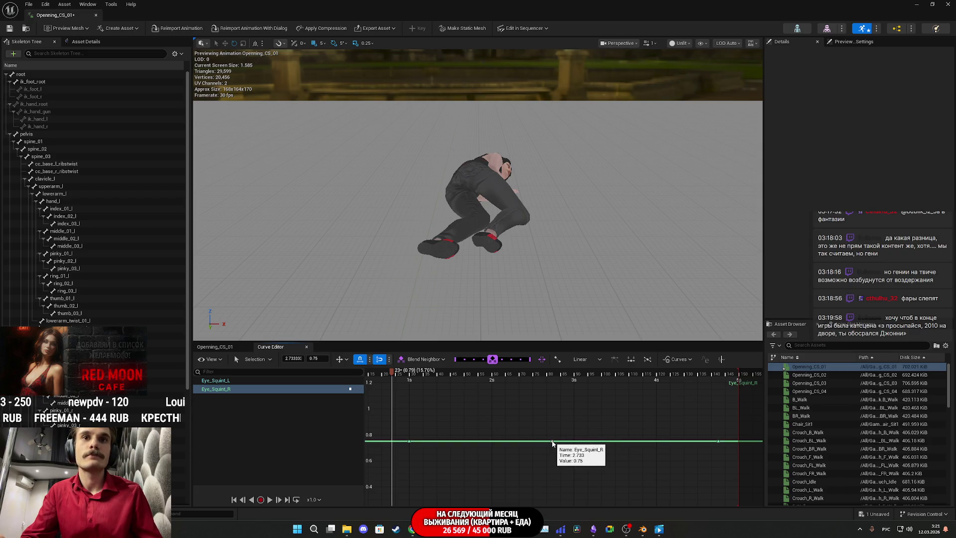
left_click_drag(551, 442, 493, 416)
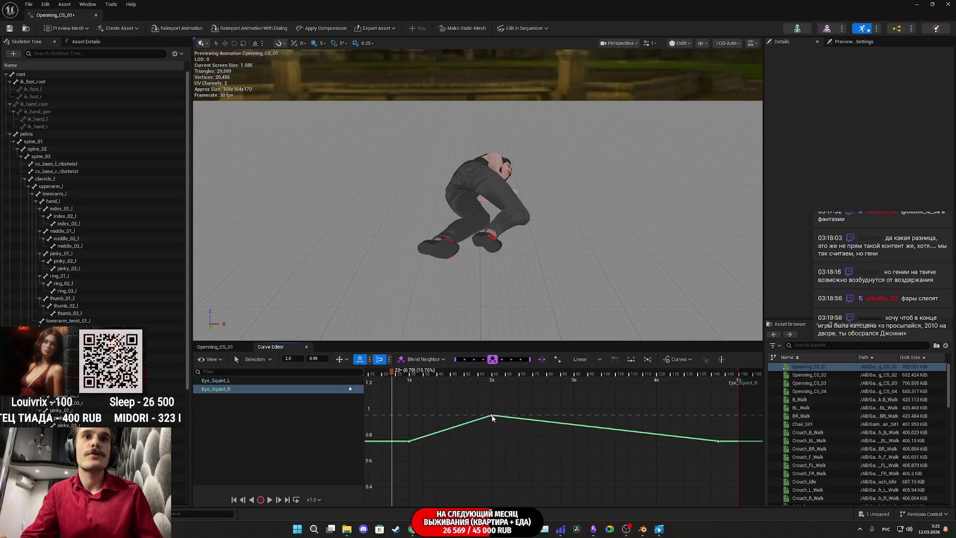
Raise the Eye_Squint_R peak to 1.0, add a 0.55 dip key at 3.5 s, and select both
left_click_drag(492, 418, 492, 414)
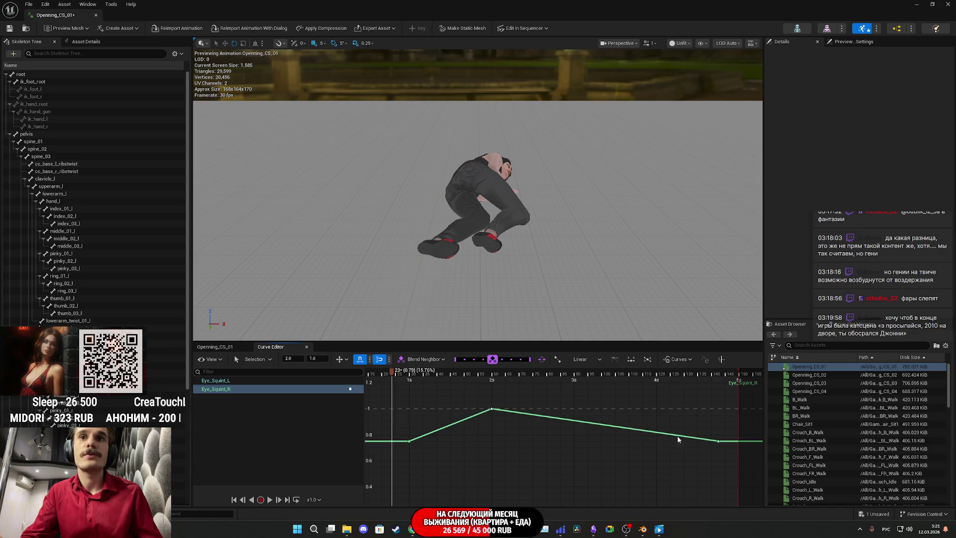
right_click(644, 432)
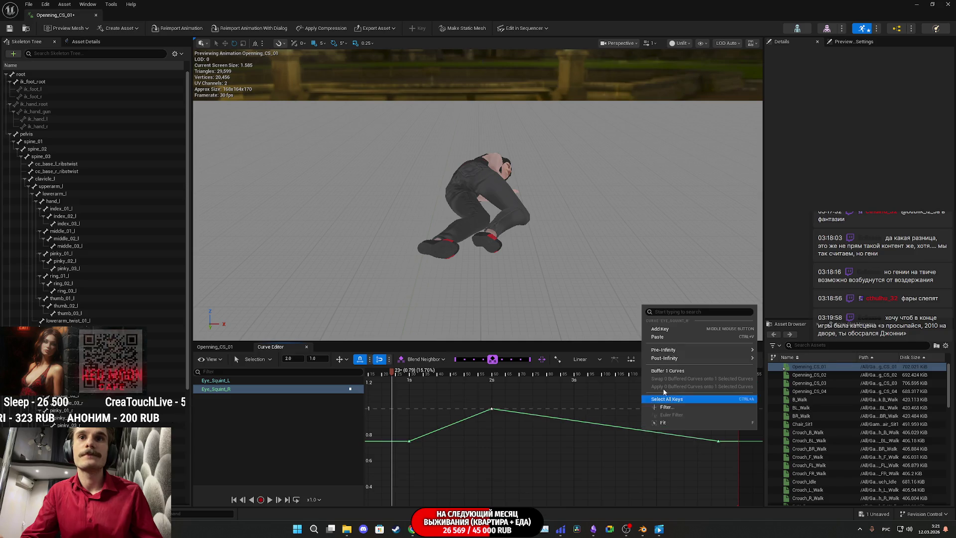
left_click(658, 330)
left_click(643, 441)
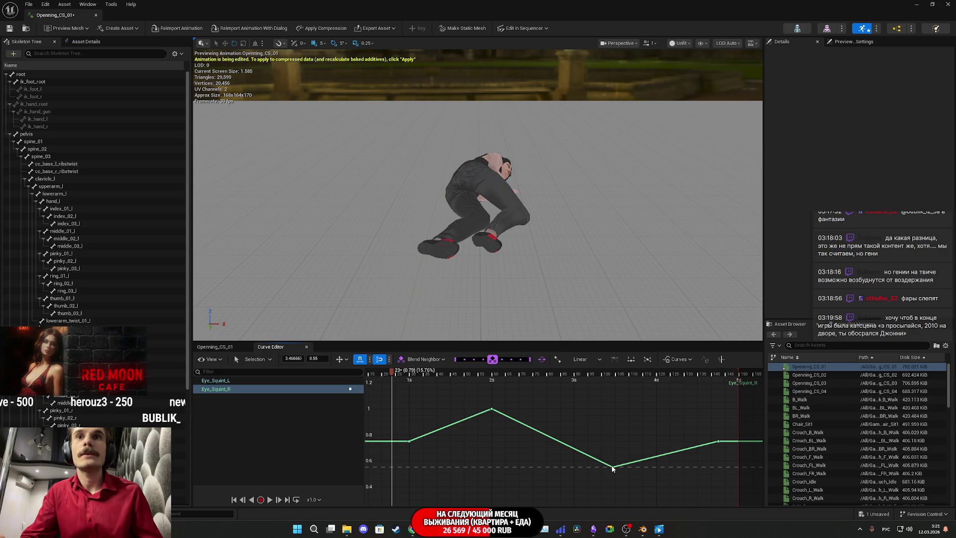
left_click_drag(619, 468, 617, 468)
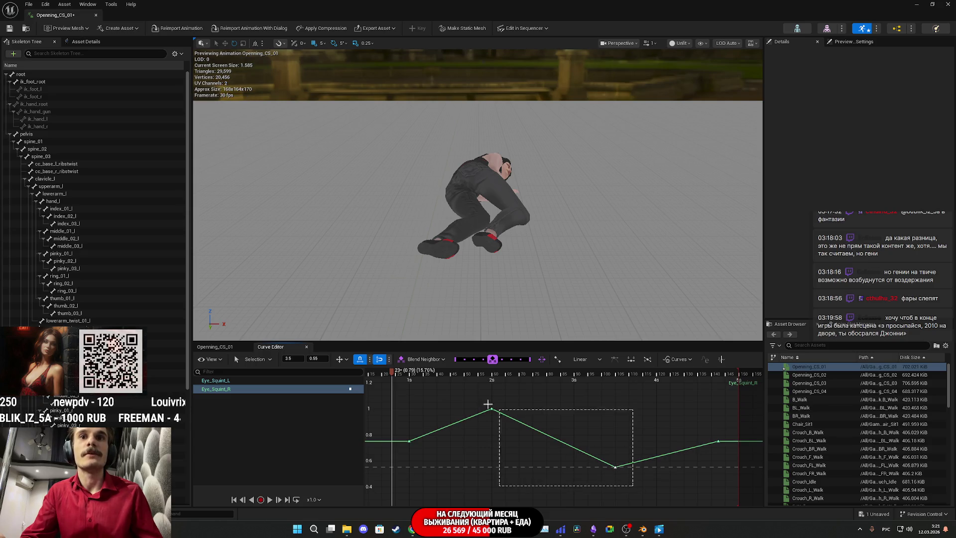
left_click_drag(472, 399, 472, 399)
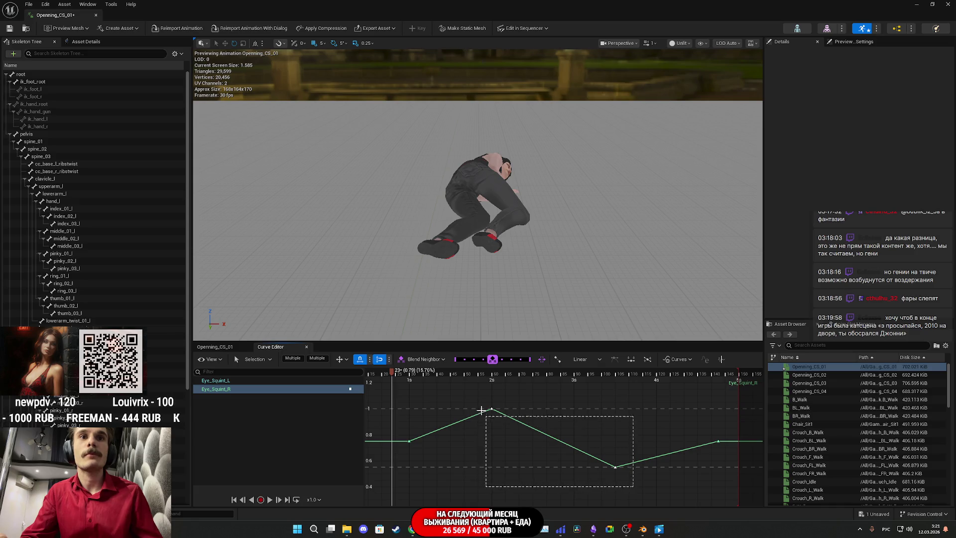
right_click(490, 408)
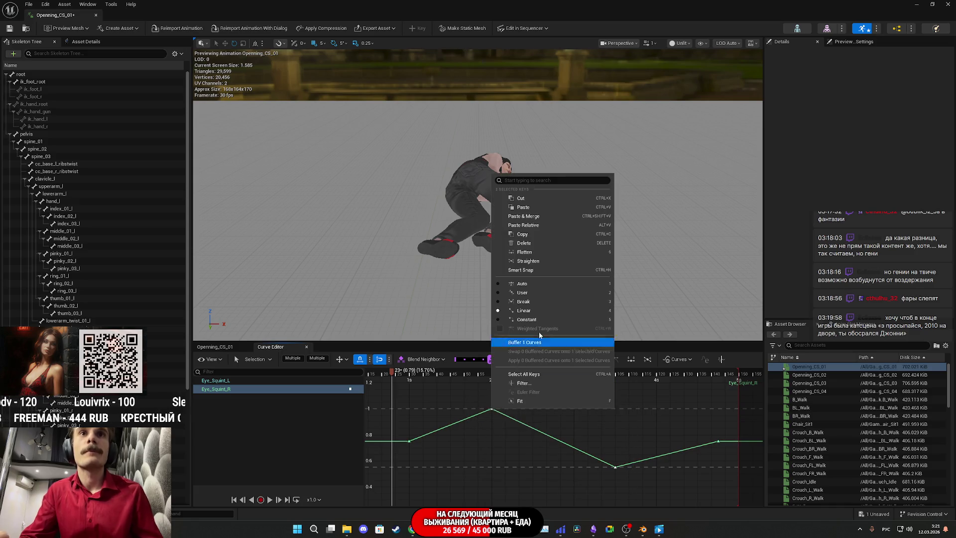
Set the Eye_Squint_R peak, dip and starting keys to auto tangents
left_click(504, 284)
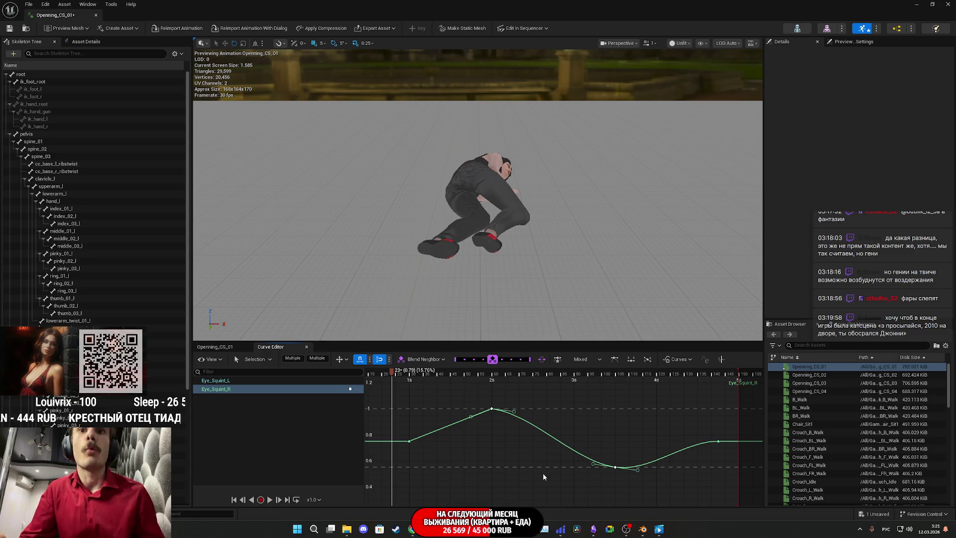
left_click(542, 486)
left_click(492, 409)
left_click_drag(399, 431, 400, 432)
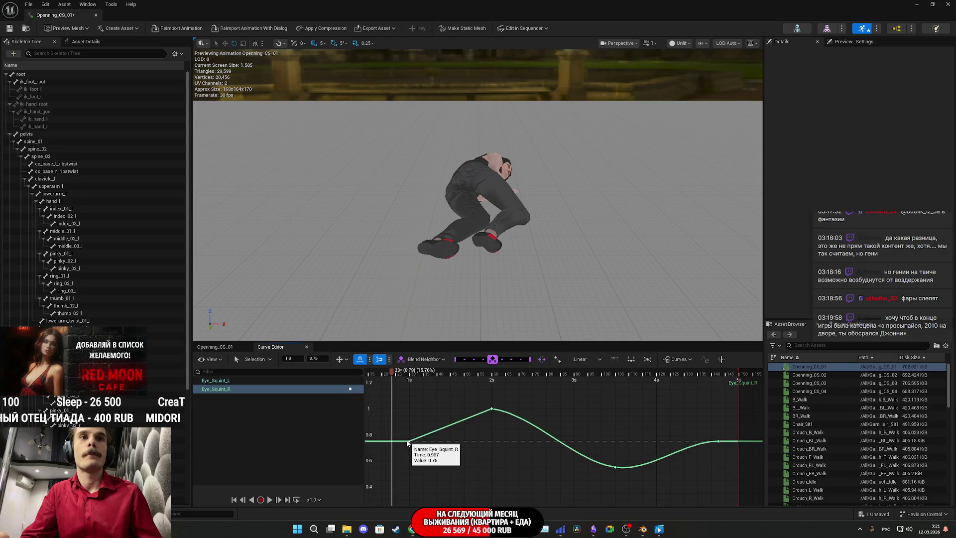
right_click(409, 441)
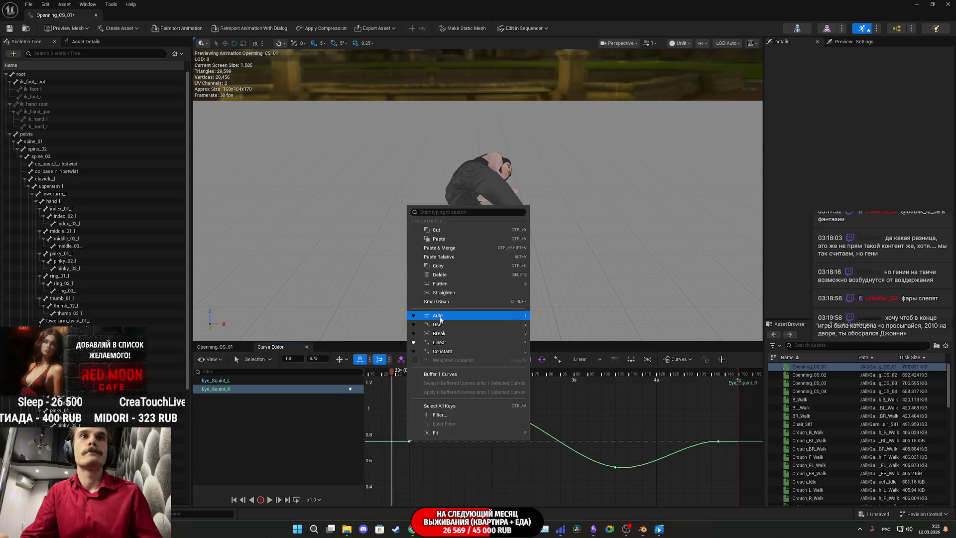
left_click(438, 315)
left_click(510, 466)
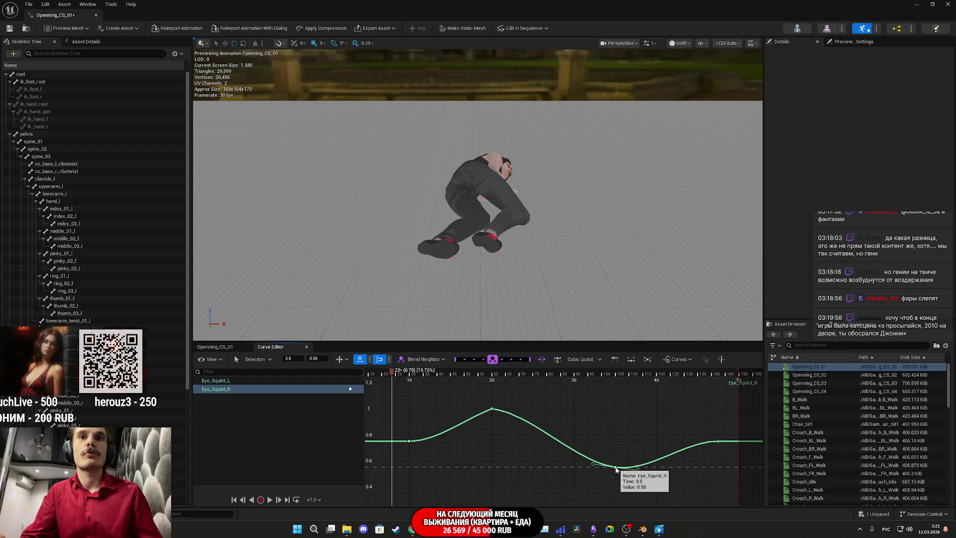
Show Eye_Squint_L and add a key on it raised to 1.0
left_click(237, 378, "shift")
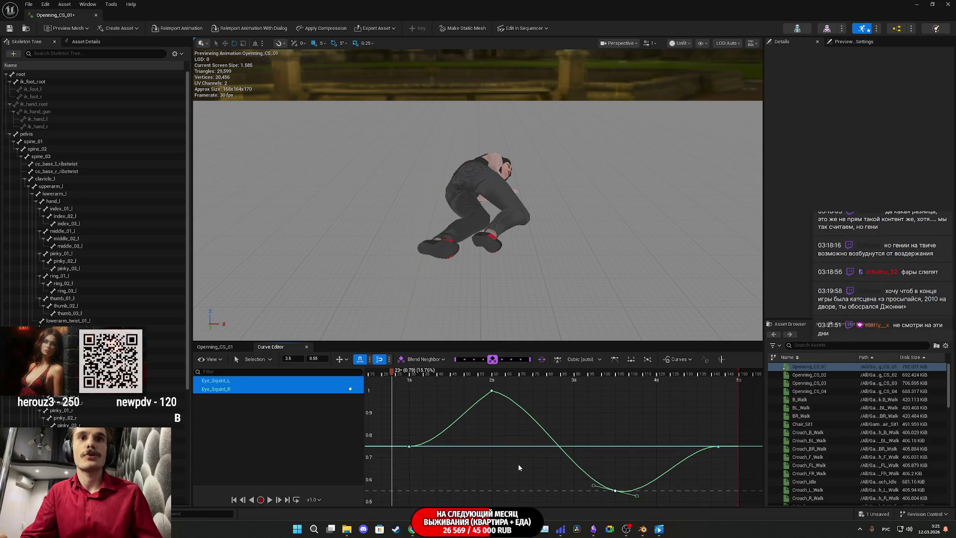
left_click(498, 447)
right_click(498, 447)
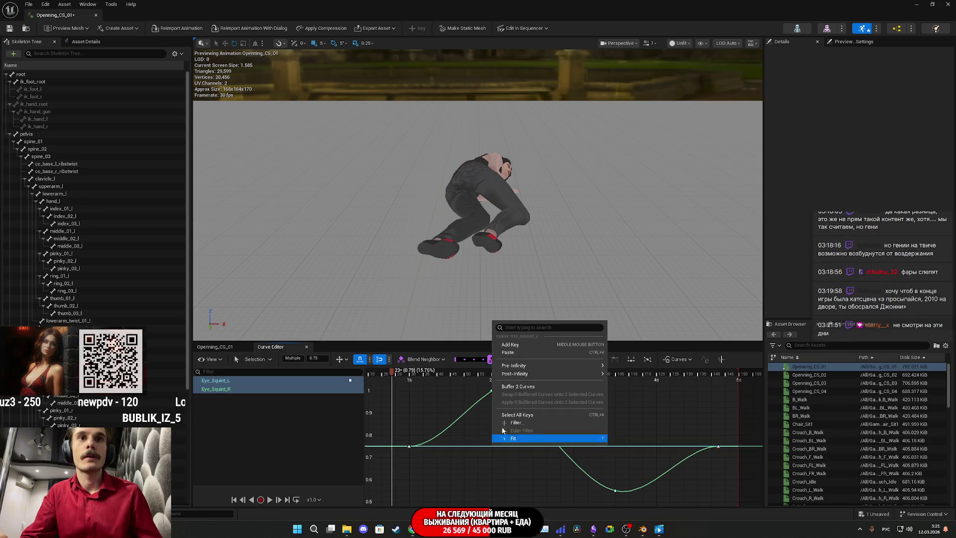
left_click(514, 344)
left_click_drag(494, 447, 491, 393)
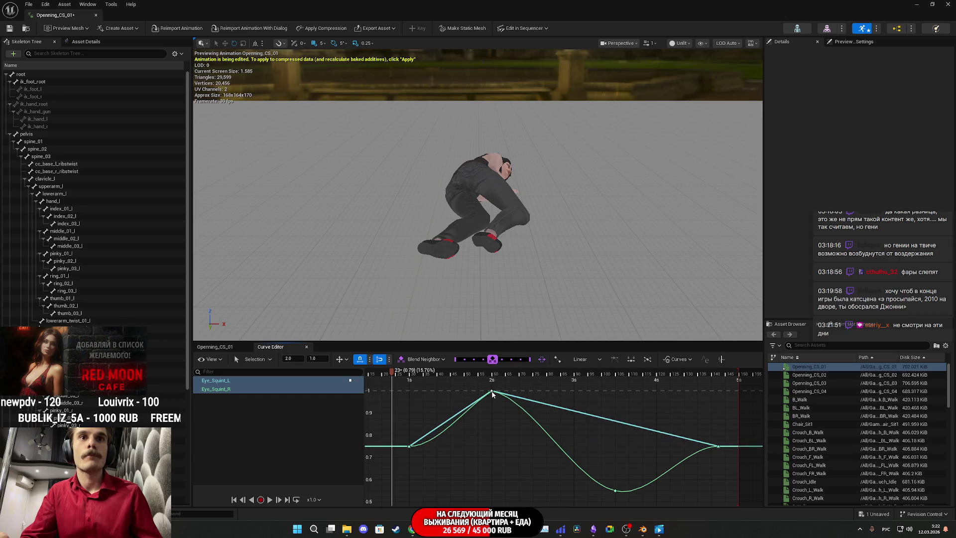
Add a 0.55 Eye_Squint_L key at 3.5 s, then auto-tangent all six keys
left_click(615, 421)
right_click(616, 423)
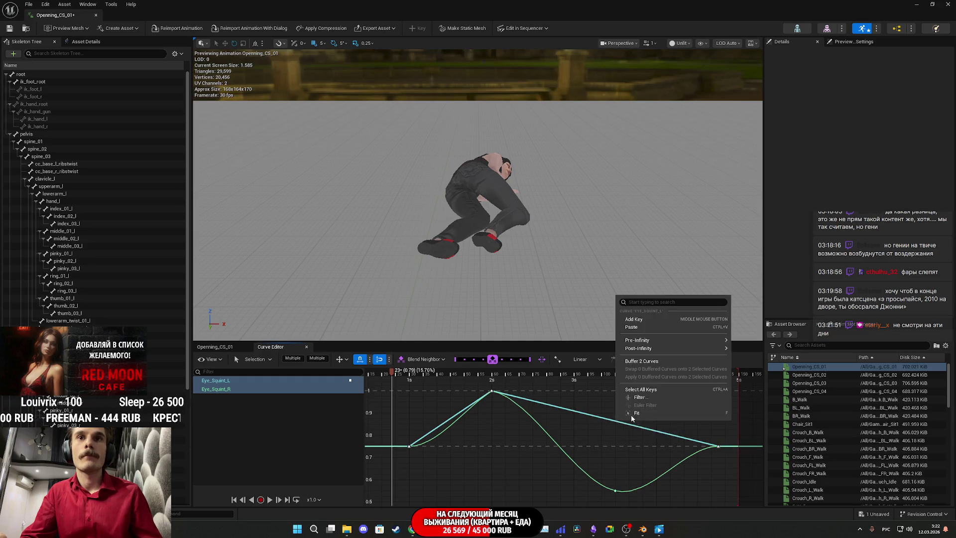
left_click(634, 324)
mouse_move(617, 419)
left_mouse_down()
mouse_move(613, 491)
mouse_move(530, 421)
left_mouse_up()
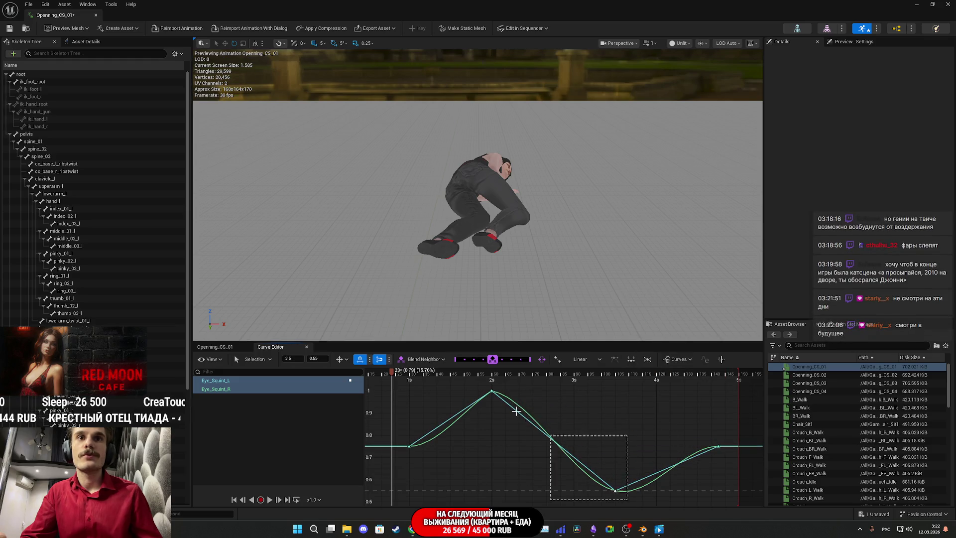
left_click_drag(469, 381, 470, 382)
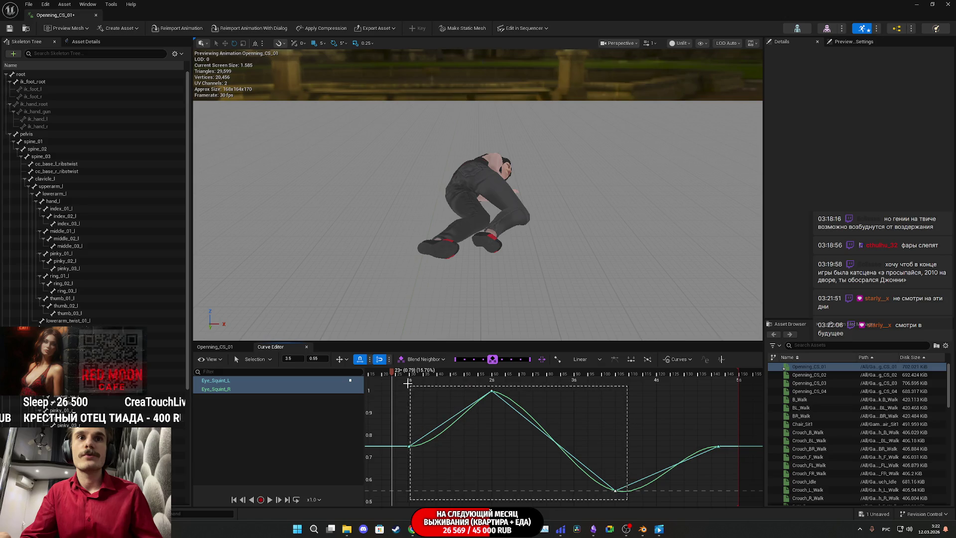
right_click(494, 393)
left_click(521, 266)
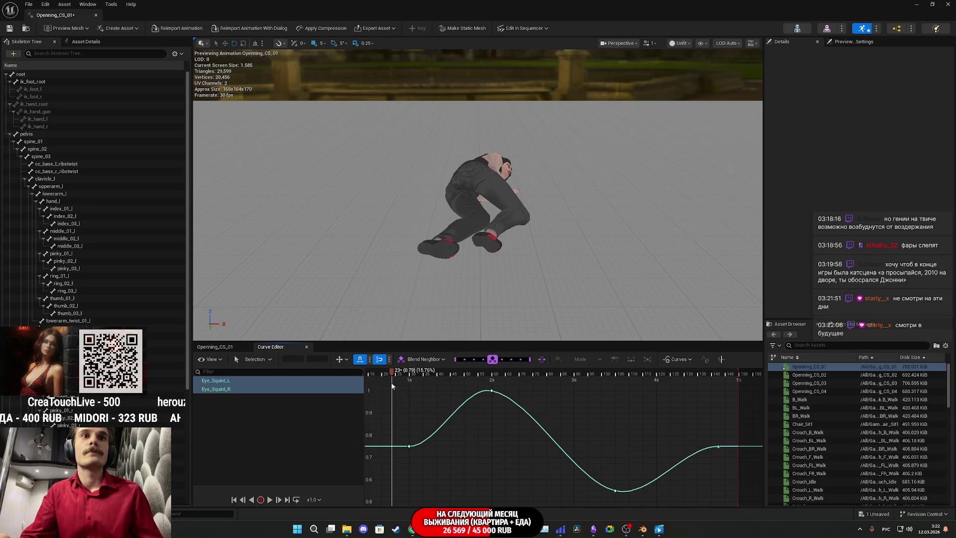
Close in on the face, play the clip to check the eyes, and save Openning_CS_01
left_click_drag(477, 224, 462, 172)
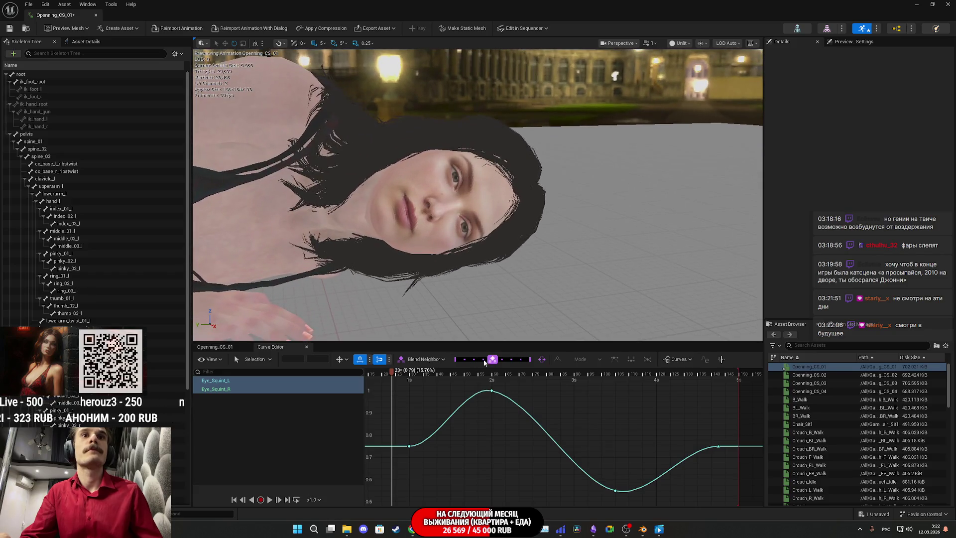
key("space")
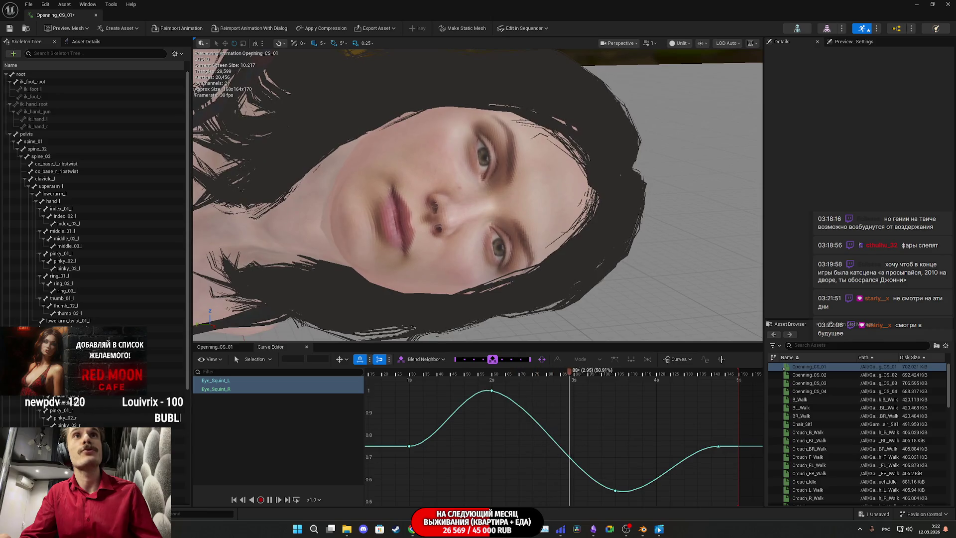
key("ctrl+s")
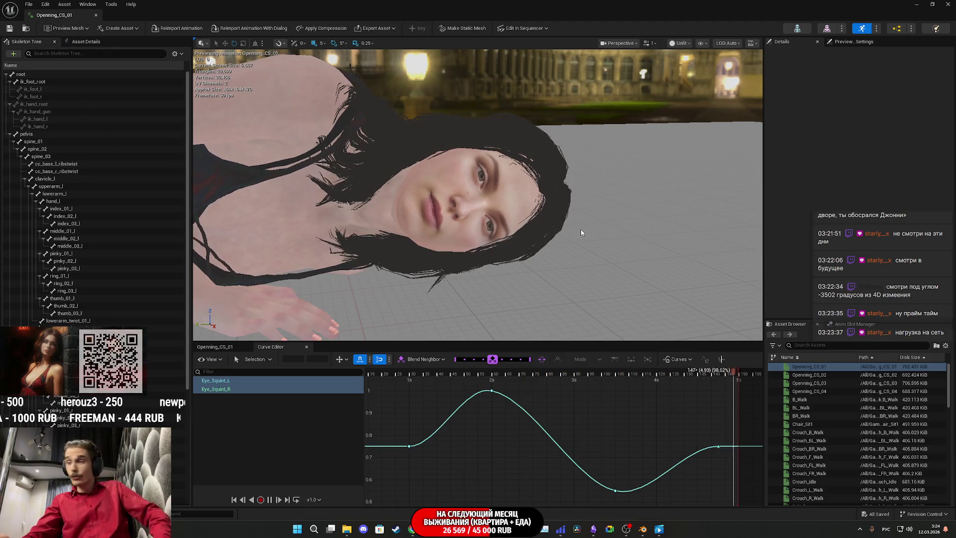
left_click(221, 347)
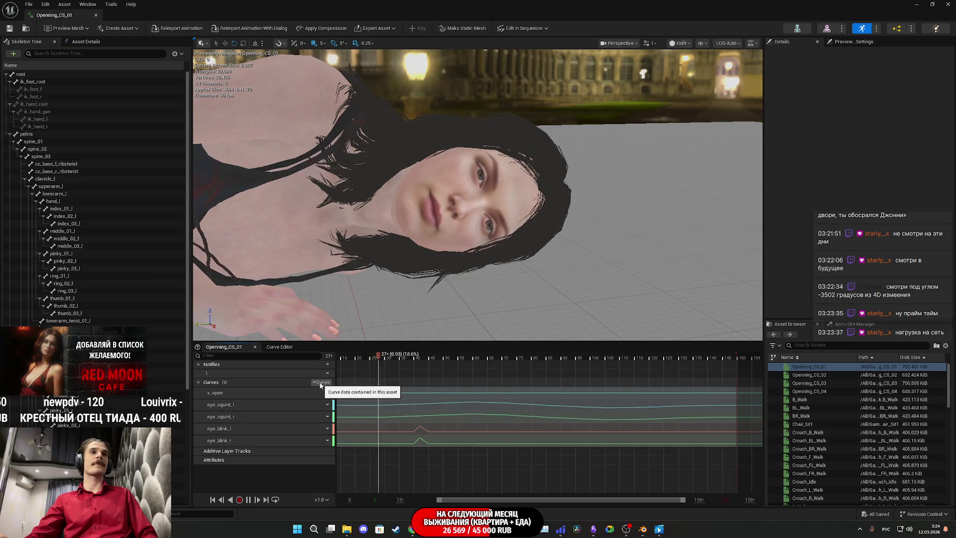
Select all five curve tracks of Openning_CS_01 and copy them to the clipboard
left_click(321, 382)
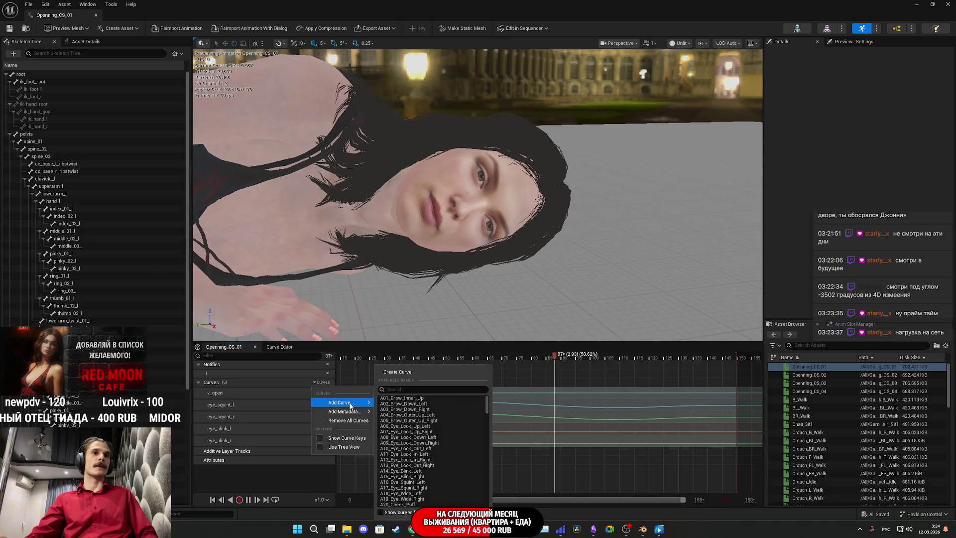
left_click(288, 468)
left_click(233, 392)
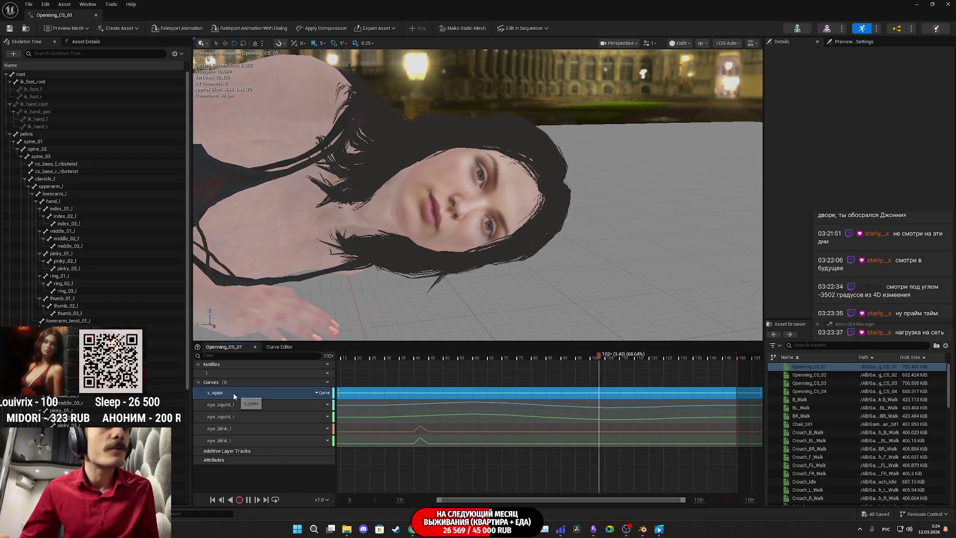
left_click(231, 440, "shift")
right_click(231, 440)
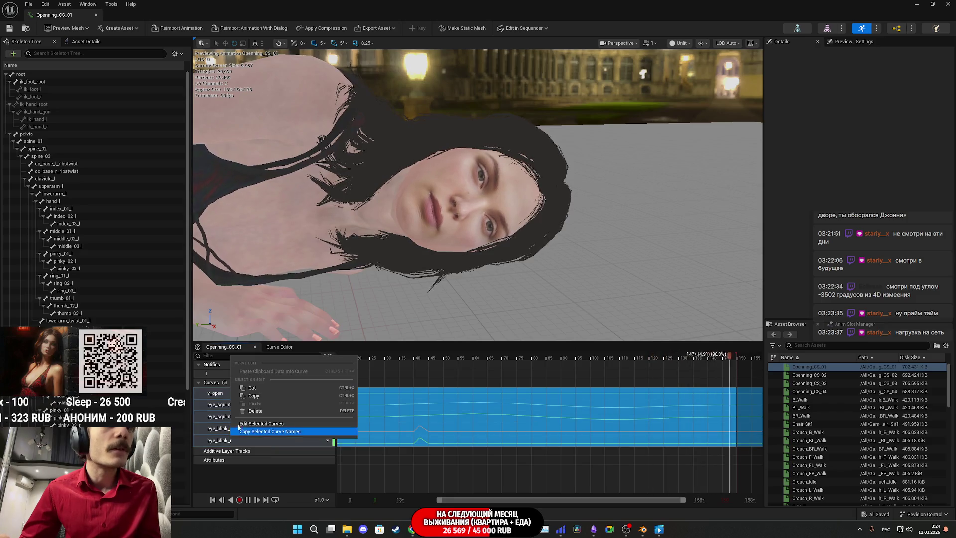
left_click(254, 396)
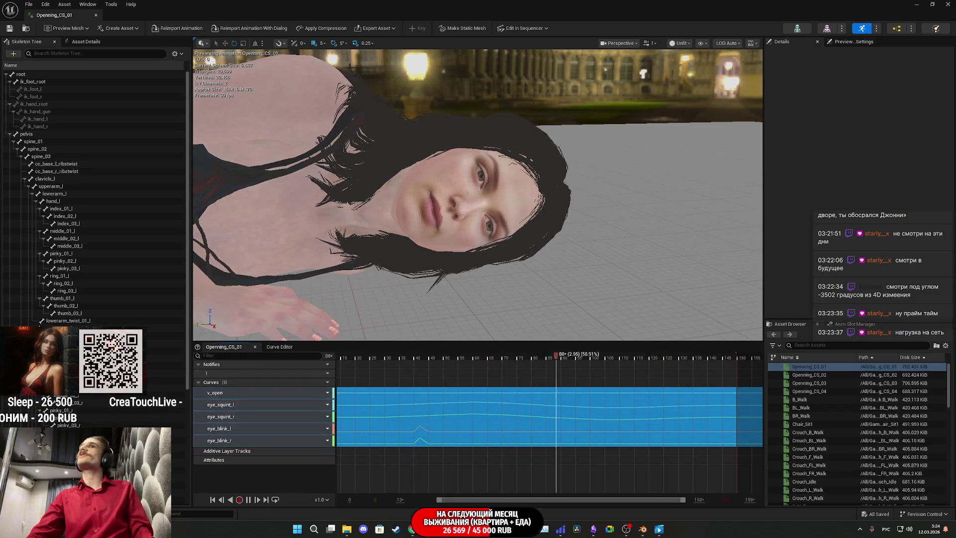
key("alt+Tab")
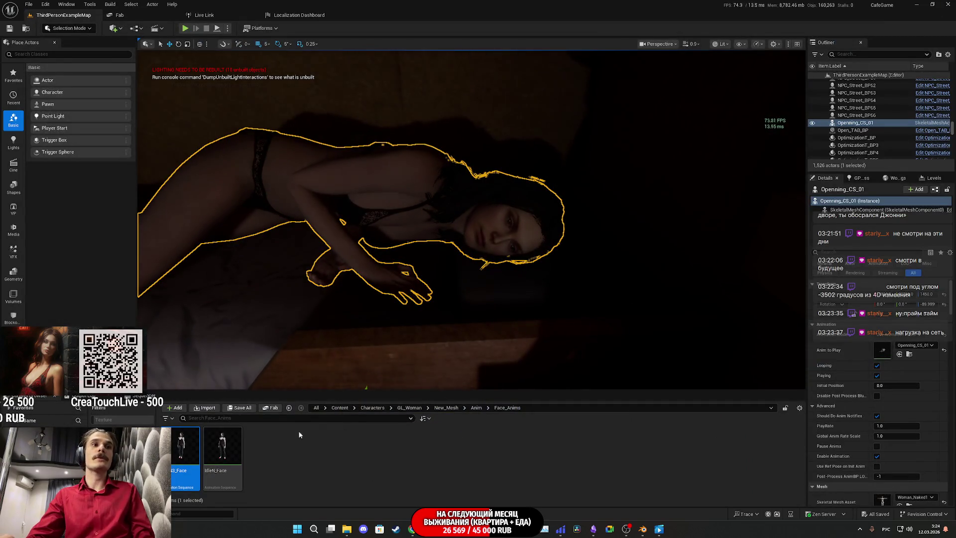
Browse to Openning_CS_02 in the Content Browser and open it in the animation editor
left_click(911, 356)
double_click(222, 448)
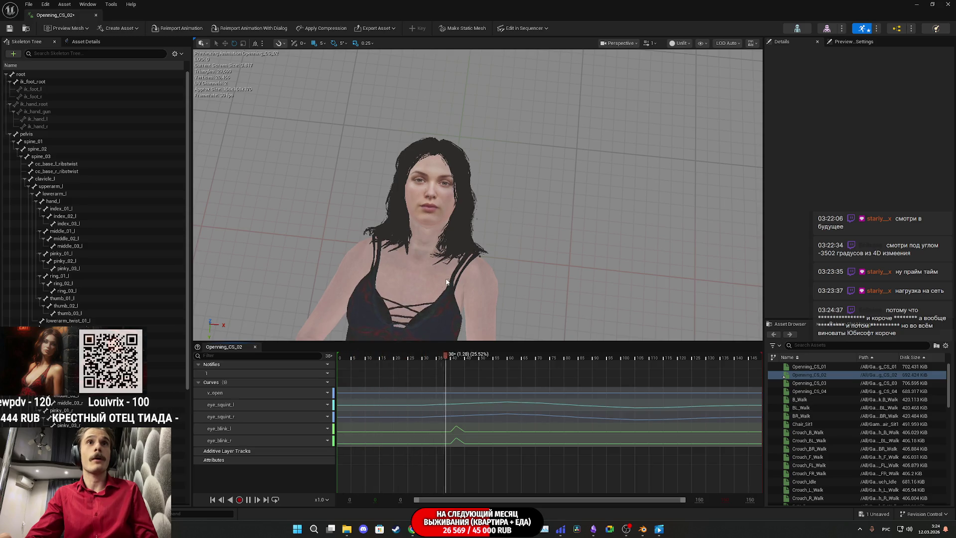
Close in on the character's face and save Openning_CS_02
mouse_move(449, 279)
left_mouse_down()
mouse_move(449, 249)
mouse_move(433, 229)
left_mouse_up()
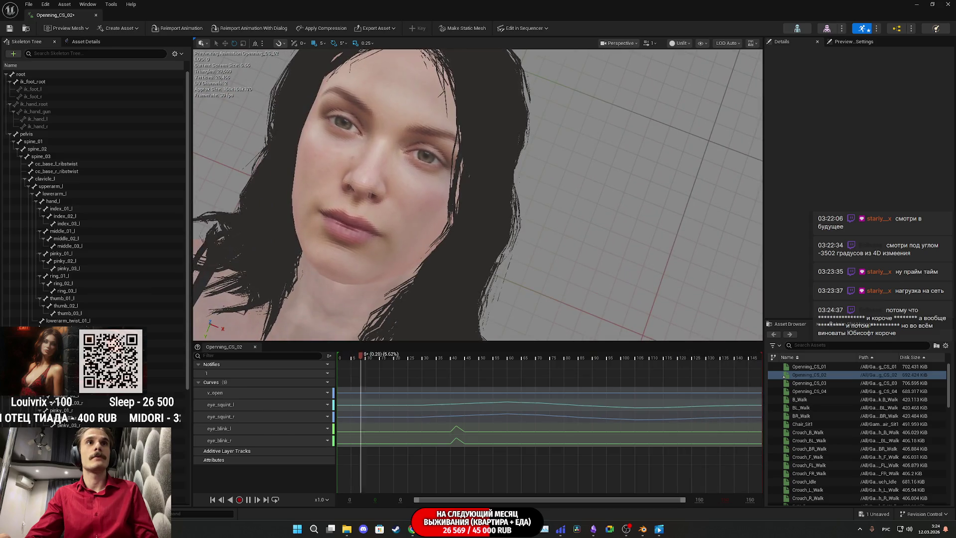
scroll(476, 194, "down", 5)
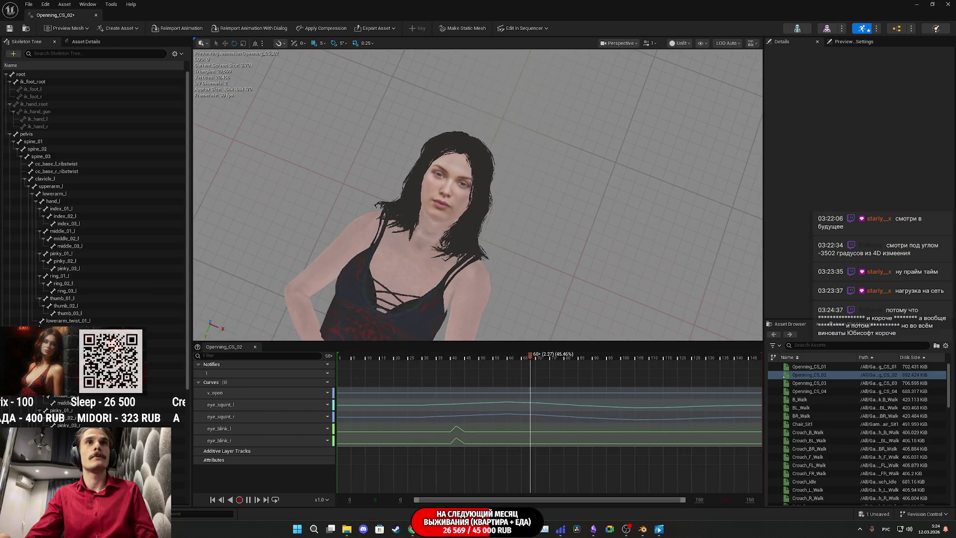
left_click(9, 30)
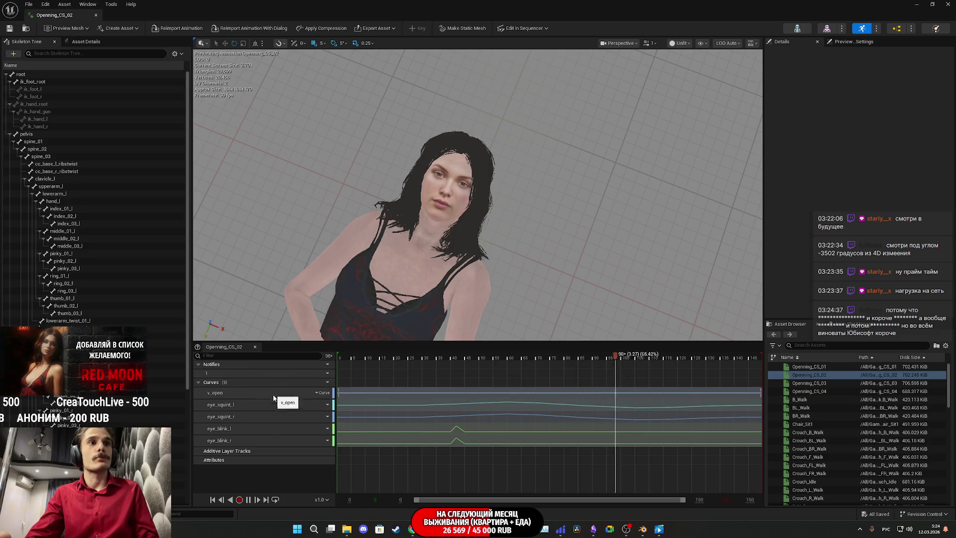
Move the playhead to frame 36 and select the eye_blink_l and eye_blink_r curves
left_click_drag(397, 358, 440, 364)
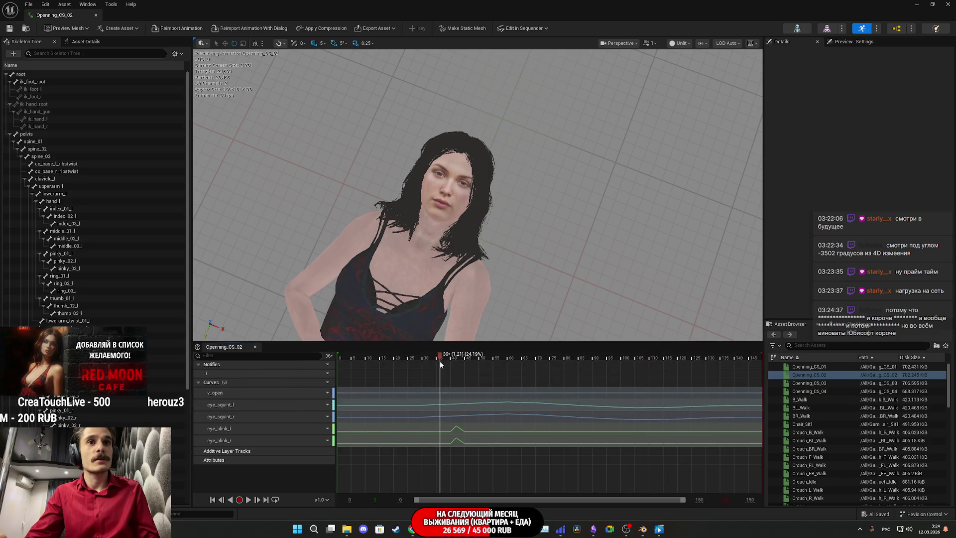
left_click(237, 429)
left_click(238, 440, "shift")
right_click(239, 442)
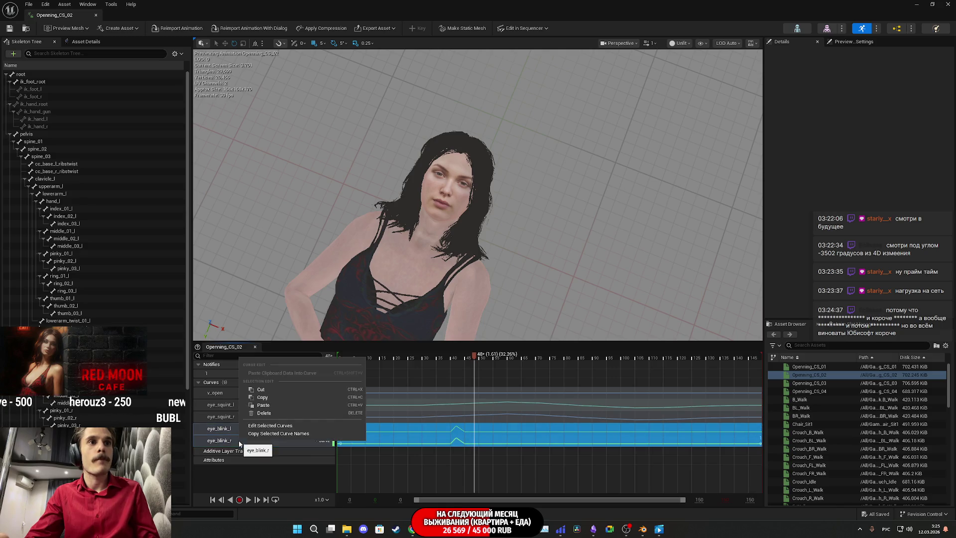
Open the blink curves in the graph and shift all their keys later to about 3.8 s
left_click(275, 425)
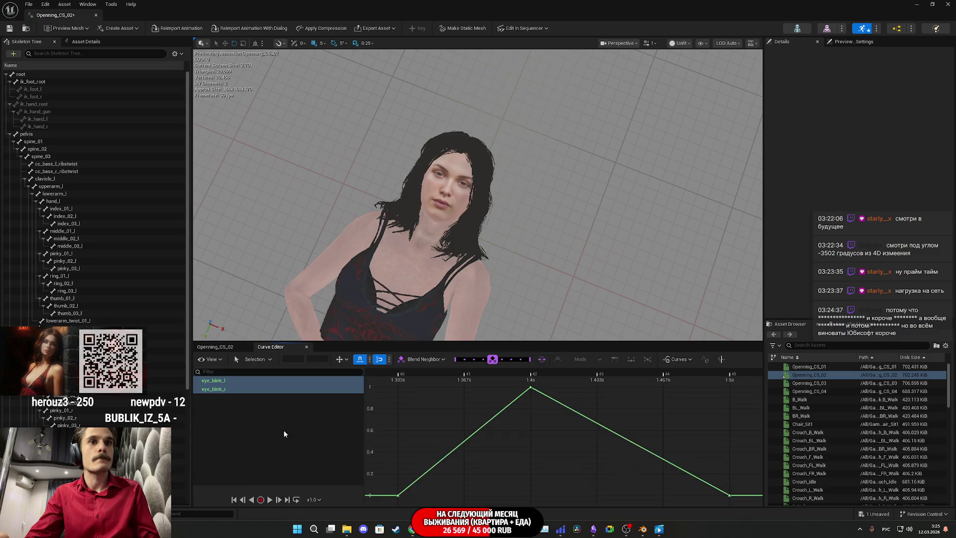
scroll(649, 489, "down", 4)
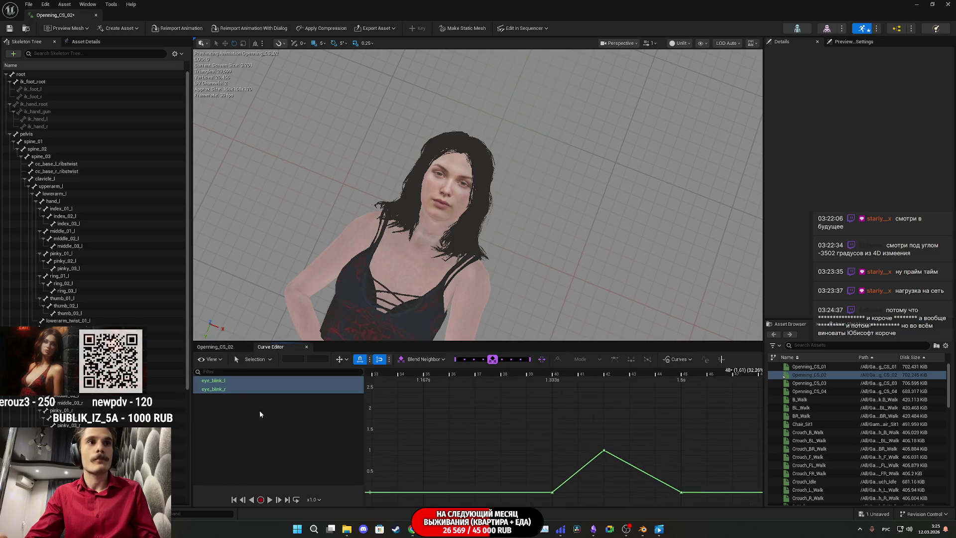
key("f")
key("ctrl+a")
scroll(492, 460, "down", 2)
scroll(492, 459, "down", 3)
scroll(607, 437, "down", 2)
left_click_drag(592, 429, 332, 422)
left_click_drag(402, 443, 666, 447)
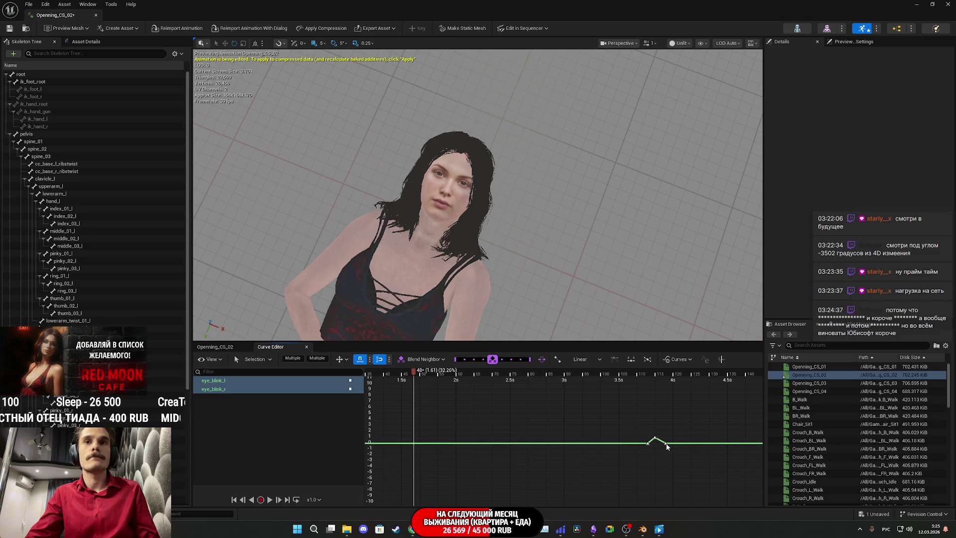
Scrub around frame 115 to verify the moved blink
left_click(655, 374)
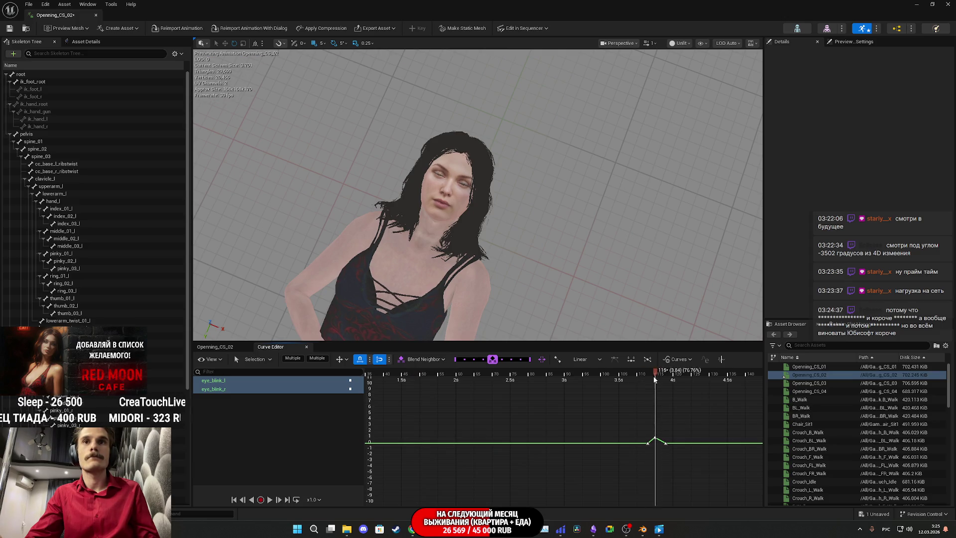
left_click_drag(652, 381, 648, 382)
left_click_drag(635, 386, 675, 386)
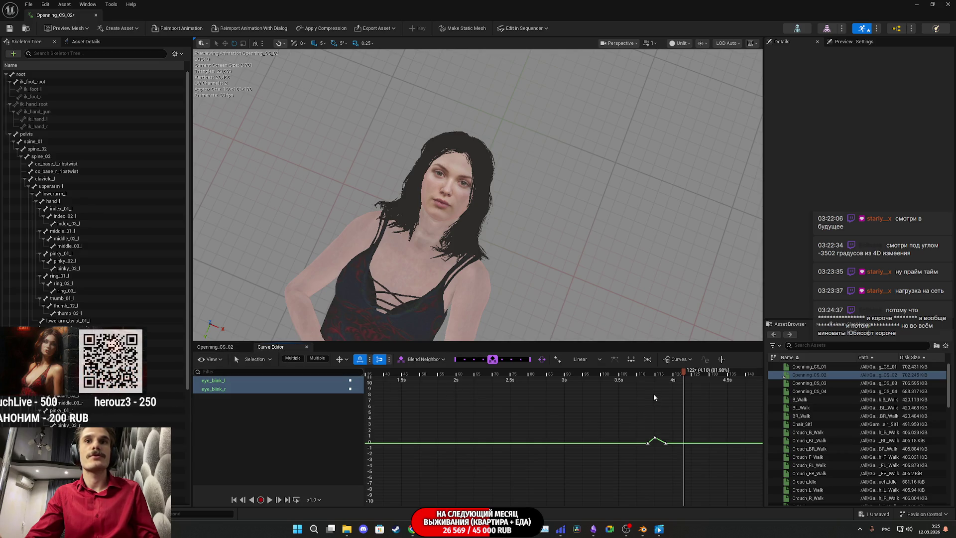
left_click_drag(658, 373, 656, 375)
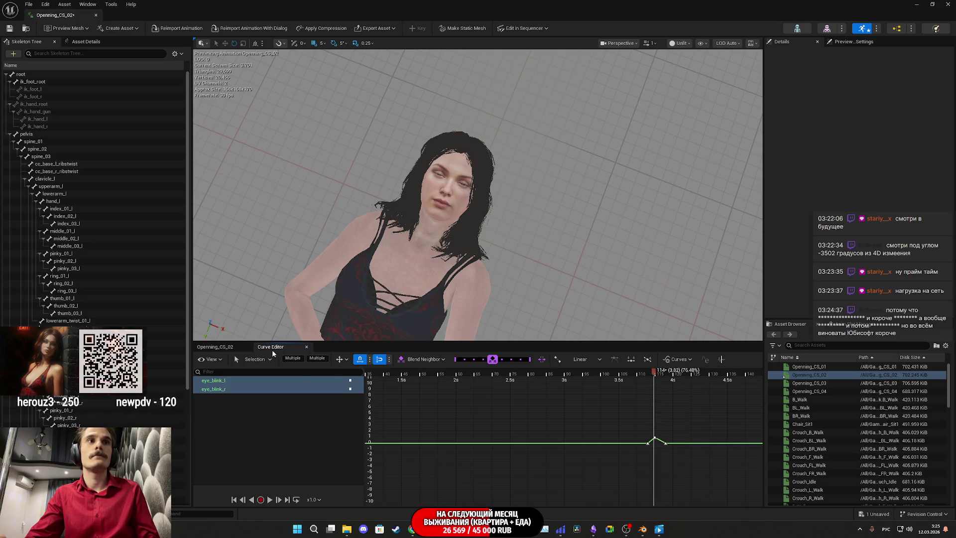
left_click(214, 346)
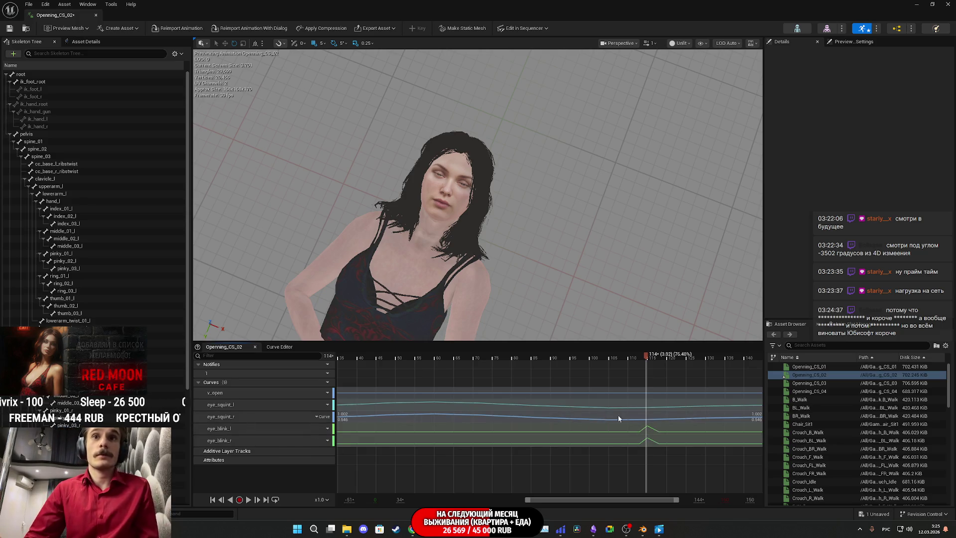
left_click(225, 418)
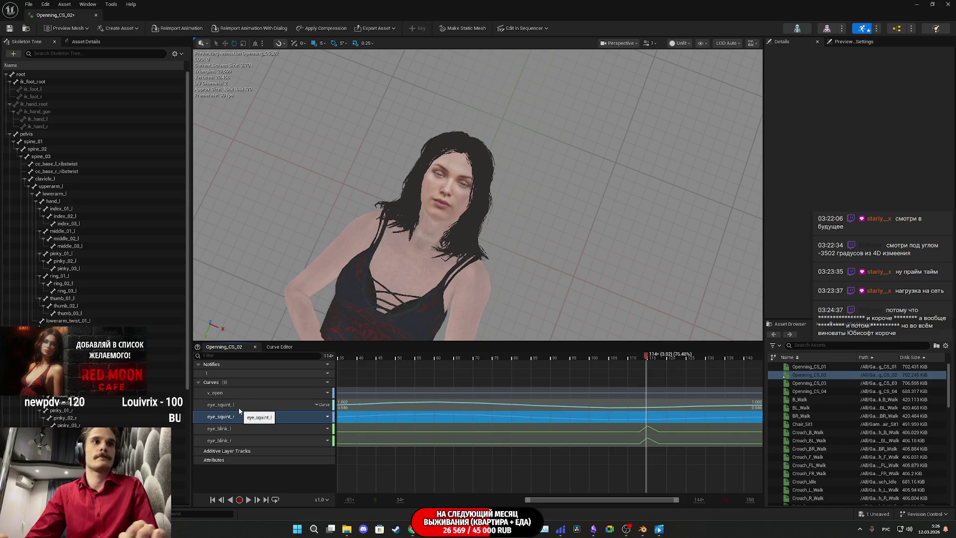
left_click(280, 346)
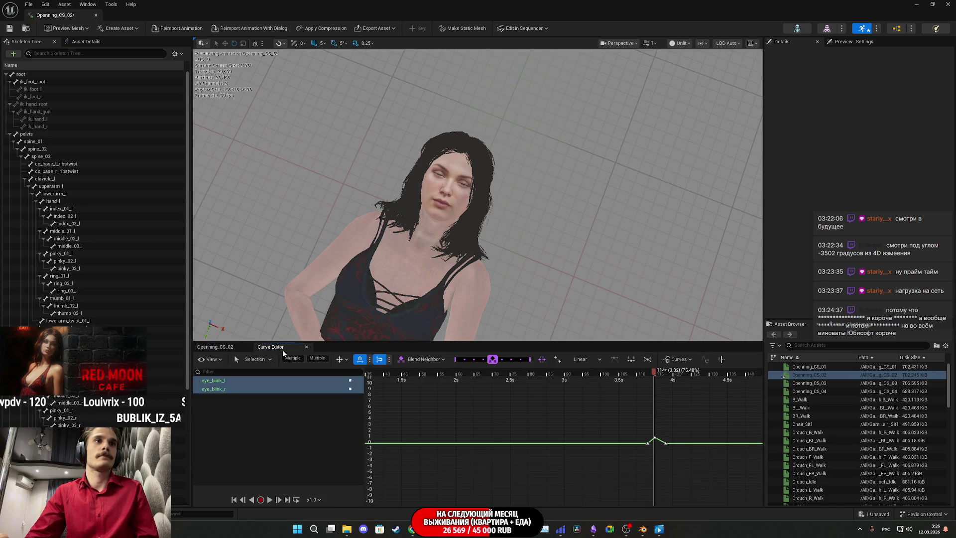
left_click(219, 346)
right_click(231, 406)
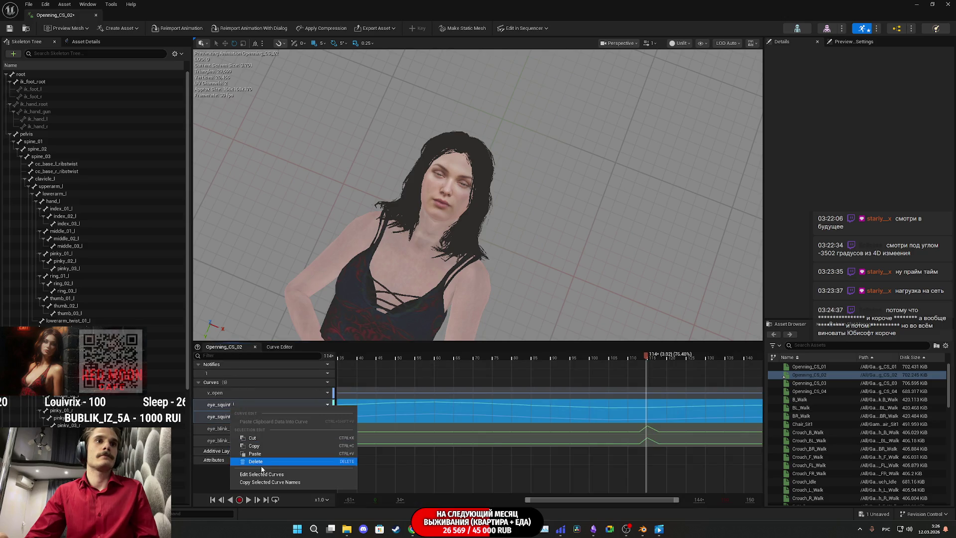
Open only the eye_squint curves in the graph, select their keys and lower them
left_click(263, 473)
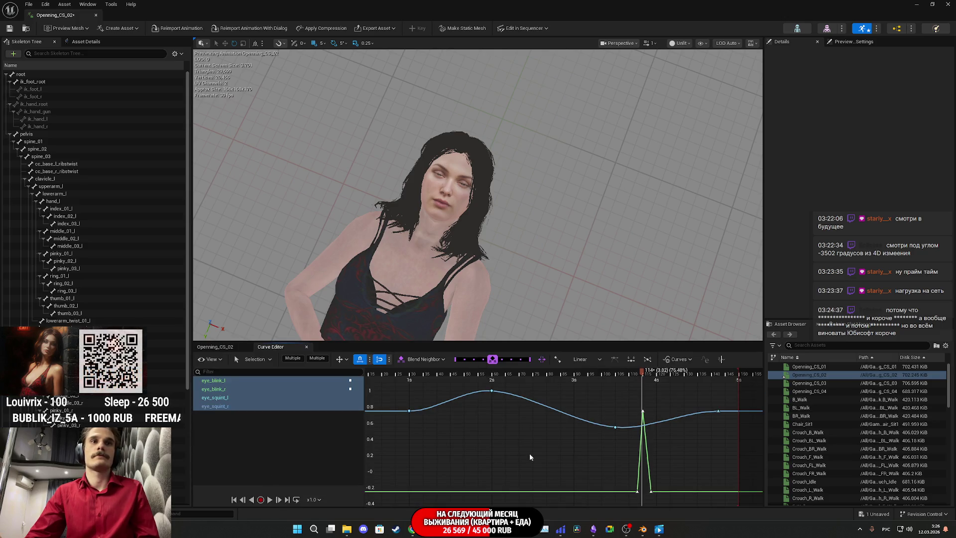
left_click(236, 406)
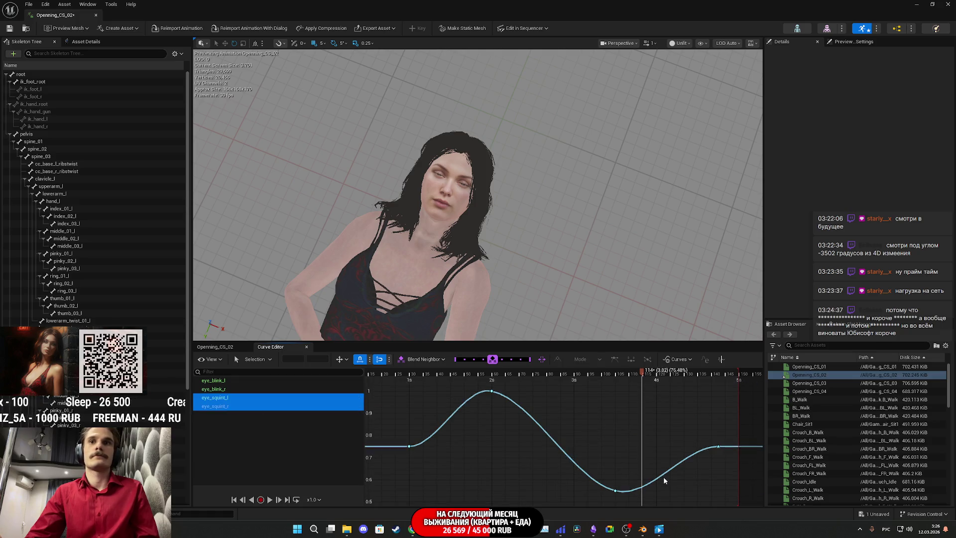
scroll(665, 476, "down", 3)
left_click_drag(709, 496, 483, 414)
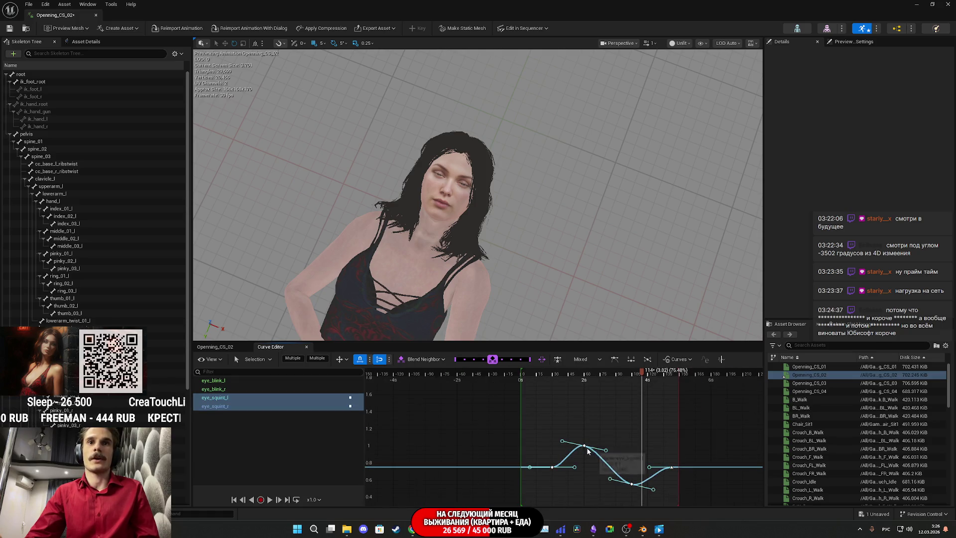
left_click_drag(642, 378, 586, 386)
left_click_drag(587, 445, 588, 510)
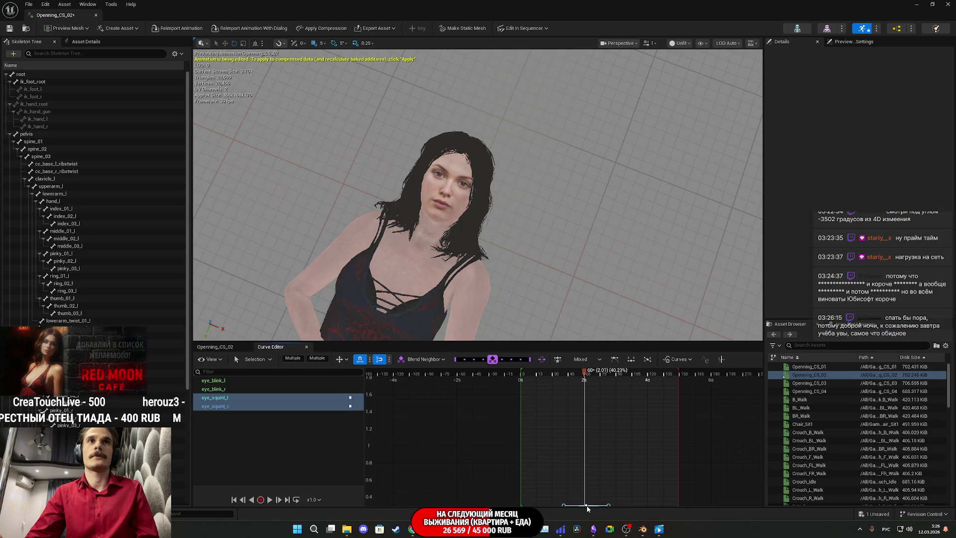
mouse_move(585, 375)
left_mouse_down()
mouse_move(643, 376)
mouse_move(510, 407)
left_mouse_up()
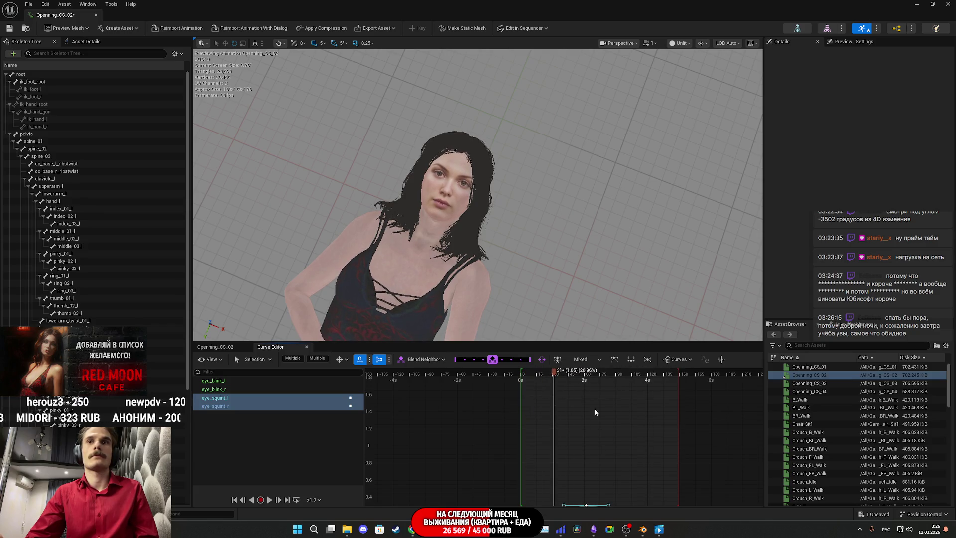
Reframe the eye_squint curves, reselect all keys and lower their values further
left_click_drag(647, 458, 629, 389)
scroll(568, 407, "up", 5)
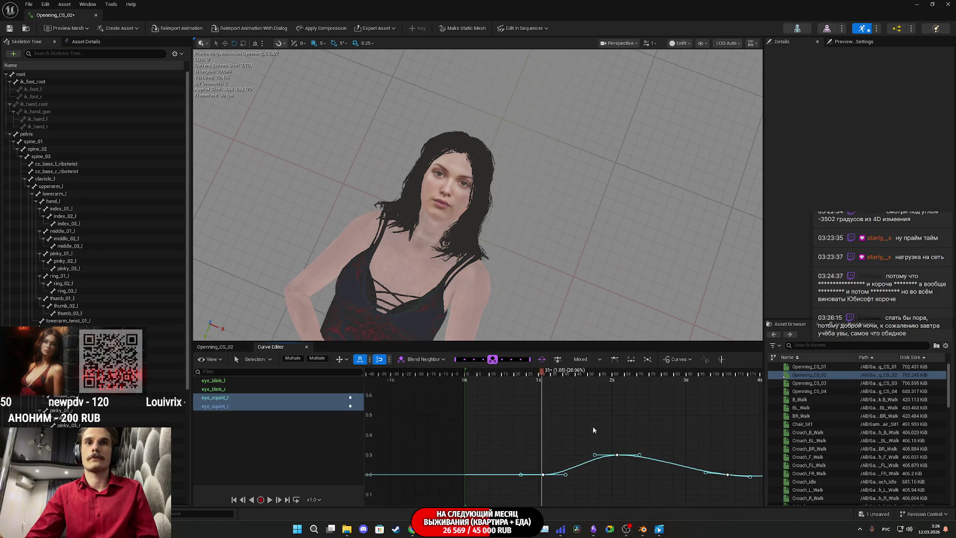
left_click_drag(526, 394, 568, 422)
key("f")
left_click_drag(652, 481, 408, 386)
mouse_move(537, 449)
left_mouse_down()
mouse_move(516, 455)
mouse_move(509, 441)
mouse_move(502, 466)
left_mouse_up()
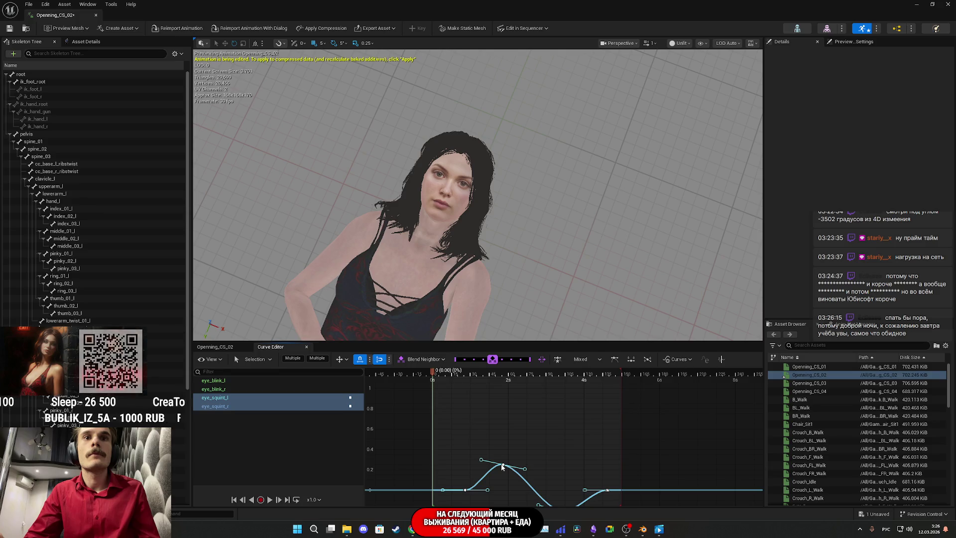
key("f")
Preview the face by scrubbing to frames 76, 61 and 109
mouse_move(448, 373)
left_mouse_down()
mouse_move(536, 380)
mouse_move(454, 404)
left_mouse_up()
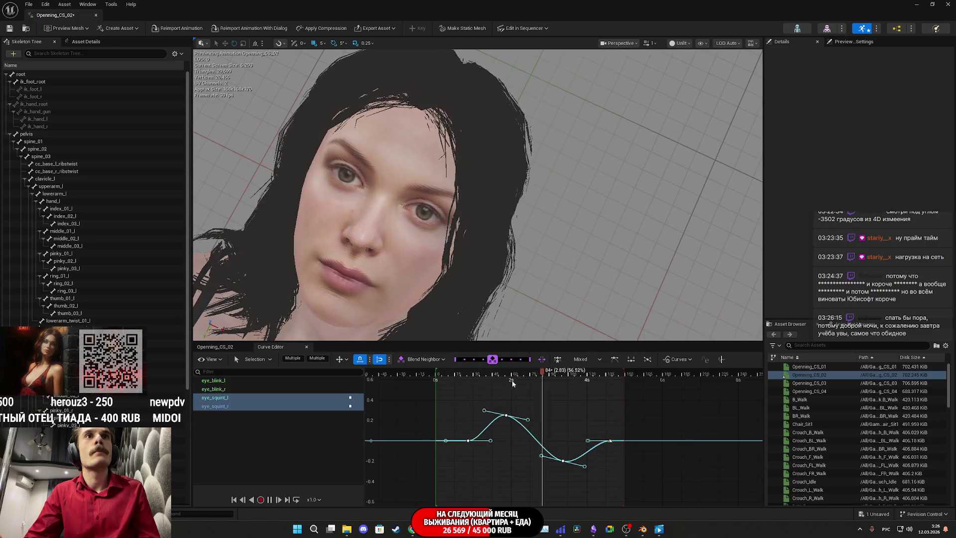
key("space")
mouse_move(587, 375)
left_mouse_down()
mouse_move(512, 399)
mouse_move(580, 398)
mouse_move(578, 407)
left_mouse_up()
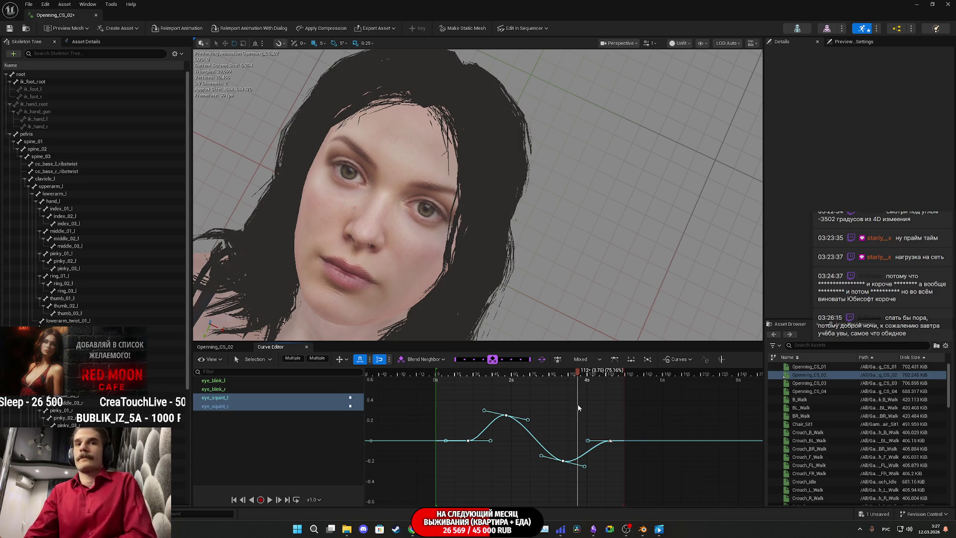
mouse_move(579, 407)
left_mouse_down()
mouse_move(568, 400)
mouse_move(588, 402)
mouse_move(493, 402)
mouse_move(510, 412)
mouse_move(502, 413)
left_mouse_up()
Remove the v_open curve from Openning_CS_02's curve track list
left_click(219, 348)
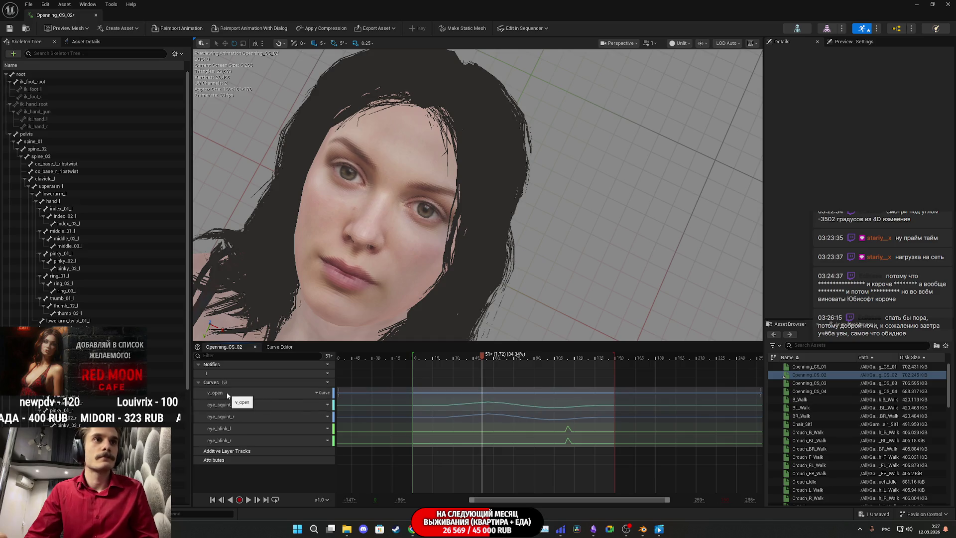
left_click(322, 392)
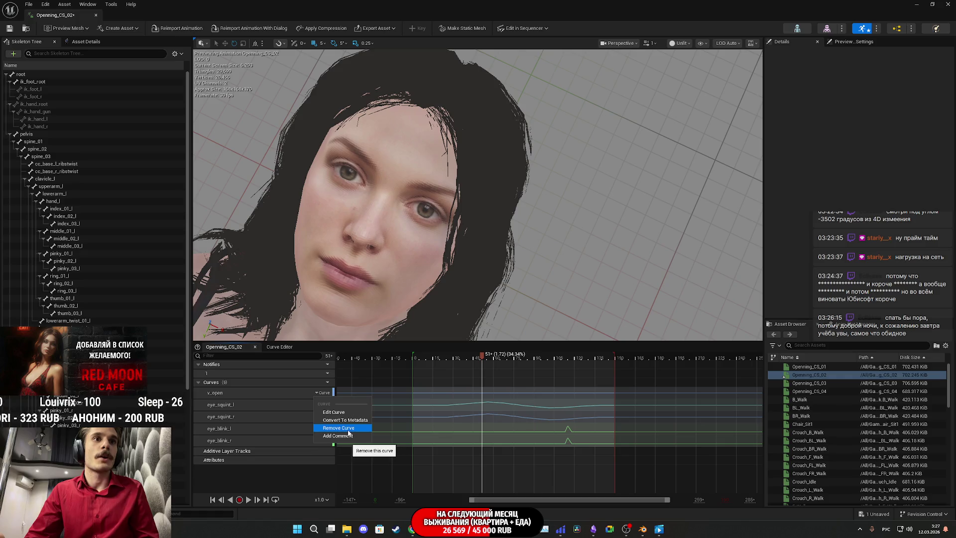
left_click(348, 430)
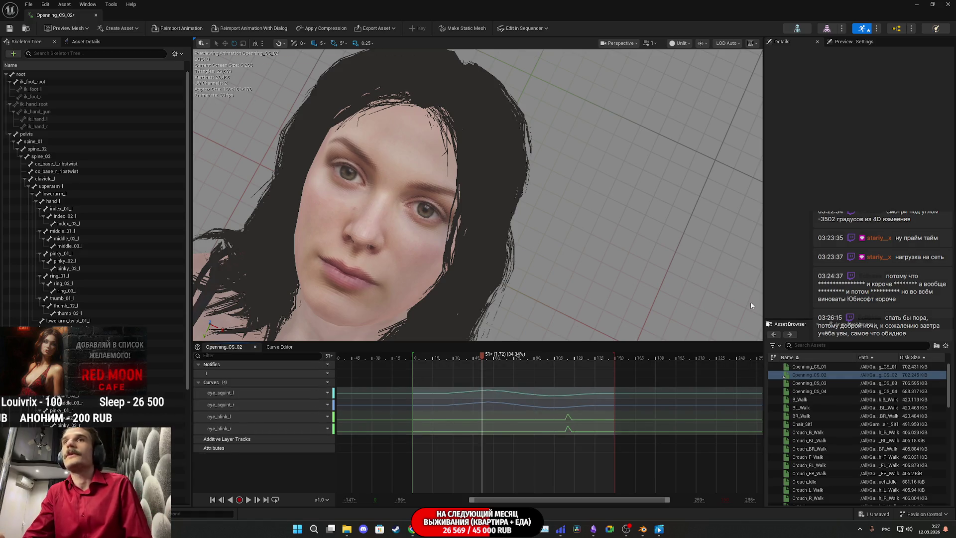
left_click(826, 29)
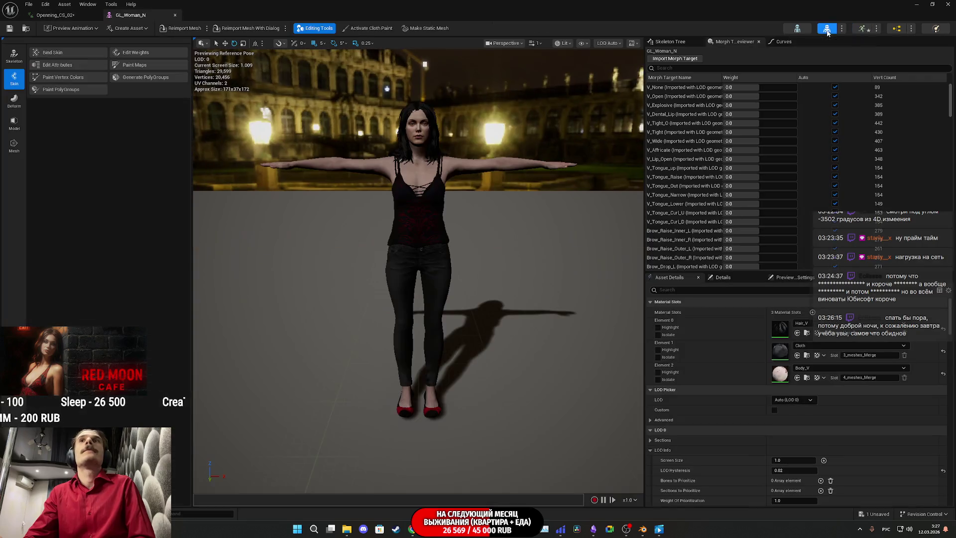
Set GL_Woman_N's Brow_Drop_L and Brow_Drop_R morph target weights to 1.0
scroll(451, 195, "up", 6)
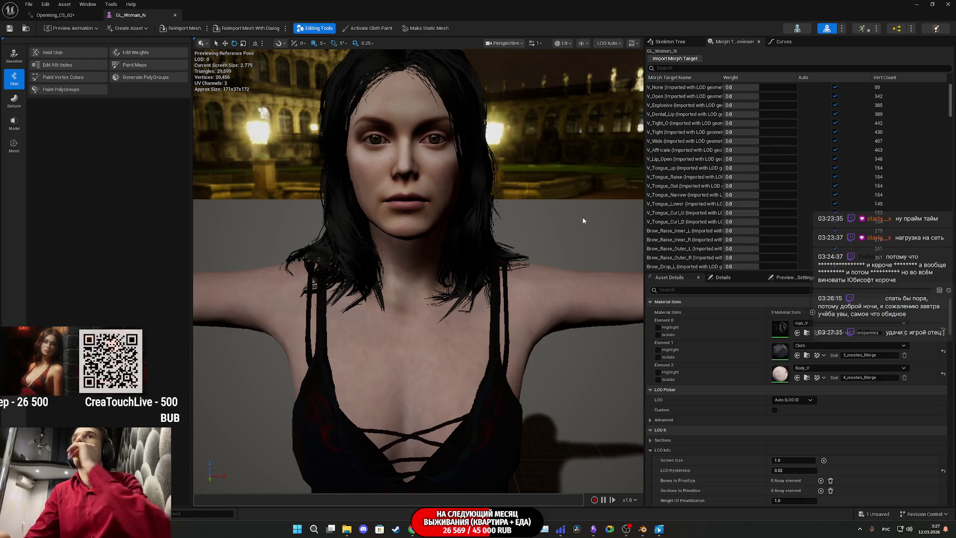
scroll(703, 233, "down", 3)
left_click_drag(732, 207, 751, 207)
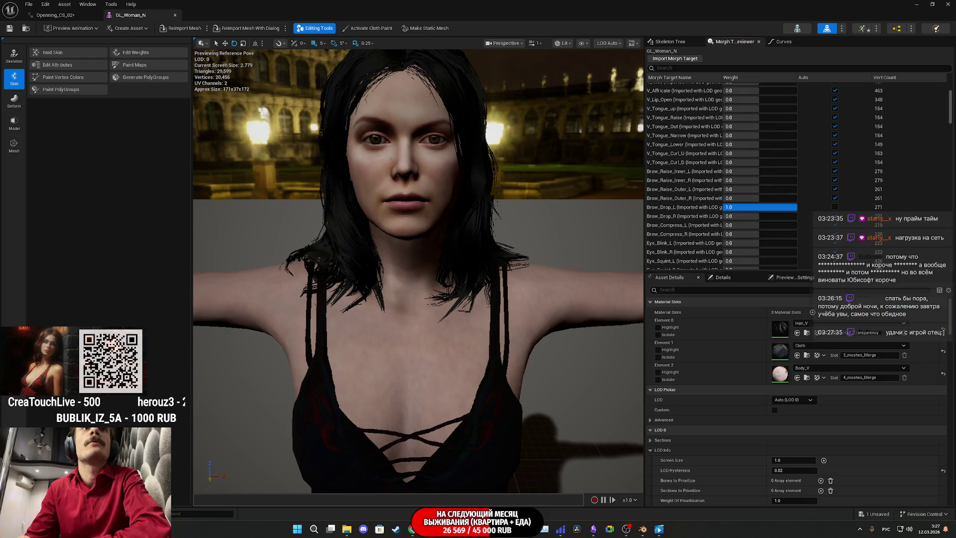
key("Return")
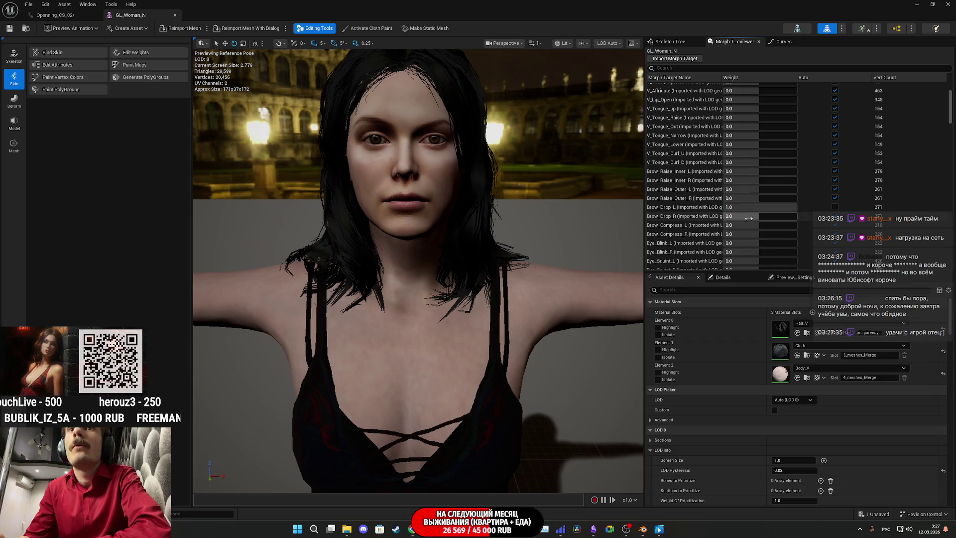
type("1")
key("Return")
Copy the Brow_Drop morph target names from the Morph Target Previewer
right_click(662, 208)
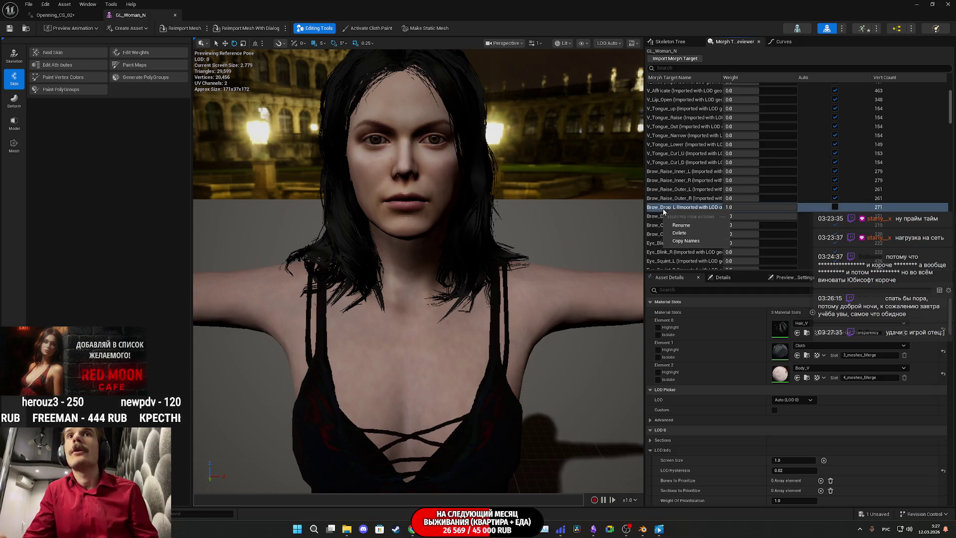
left_click(686, 240)
left_click(55, 15)
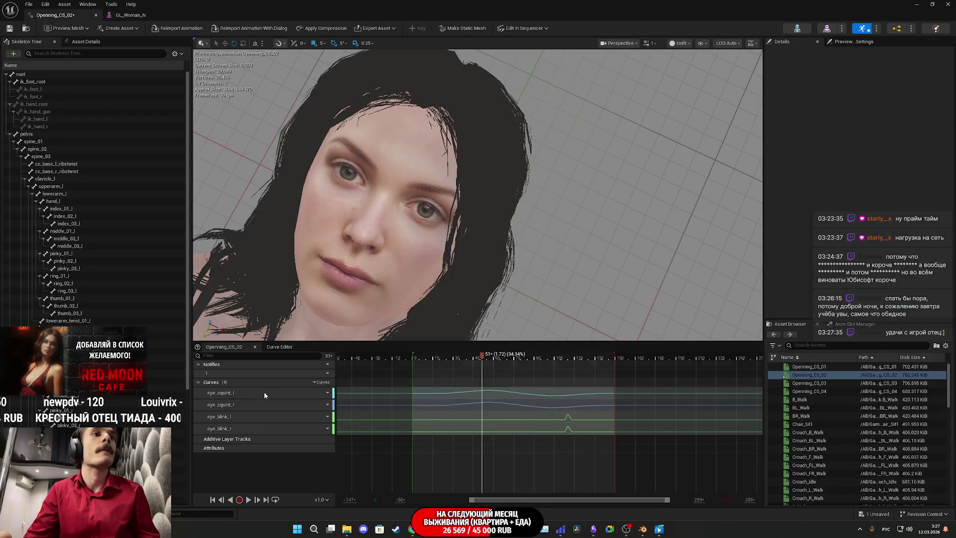
Add a Brow_Drop_L curve track to Openning_CS_02 using the pasted morph name
left_click(322, 382)
mouse_move(348, 402)
key("ctrl+v")
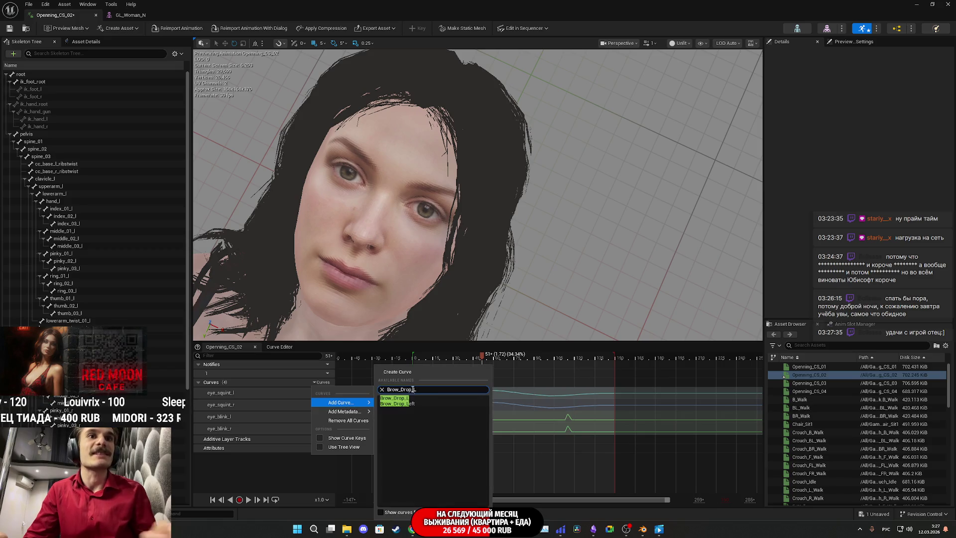
left_click(411, 397)
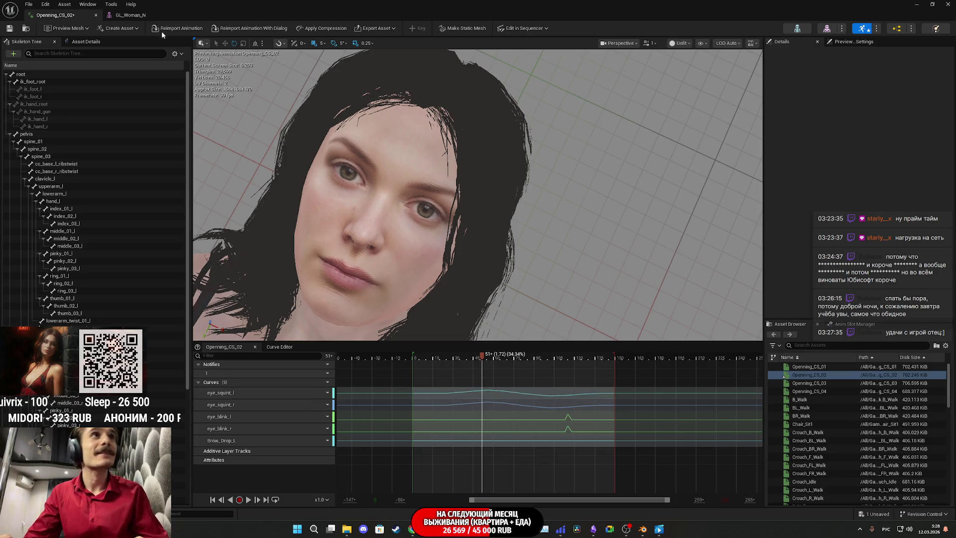
left_click(128, 15)
left_click(55, 15)
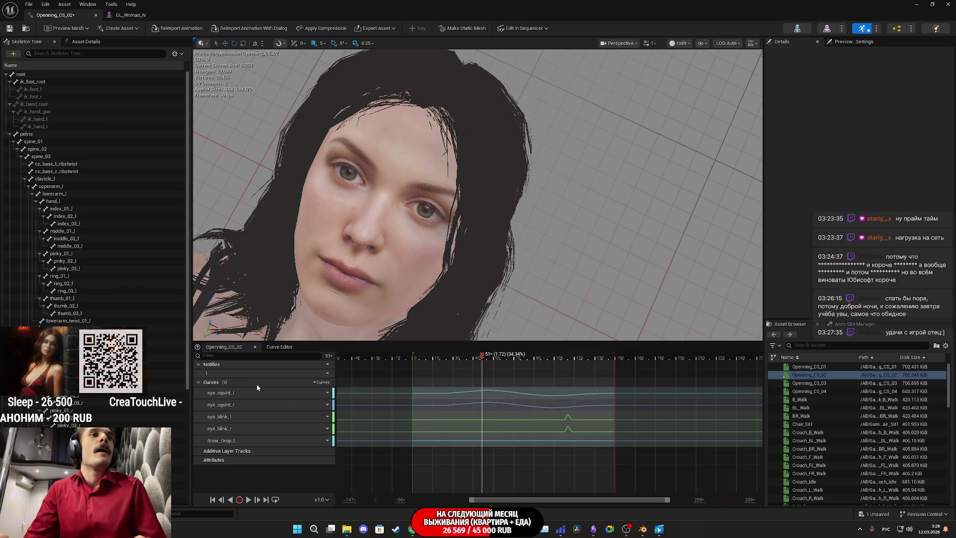
Add the Brow_Drop_R curve via a 'Brow_Drop_' search and select both Brow_Drop tracks
left_click(322, 382)
mouse_move(343, 402)
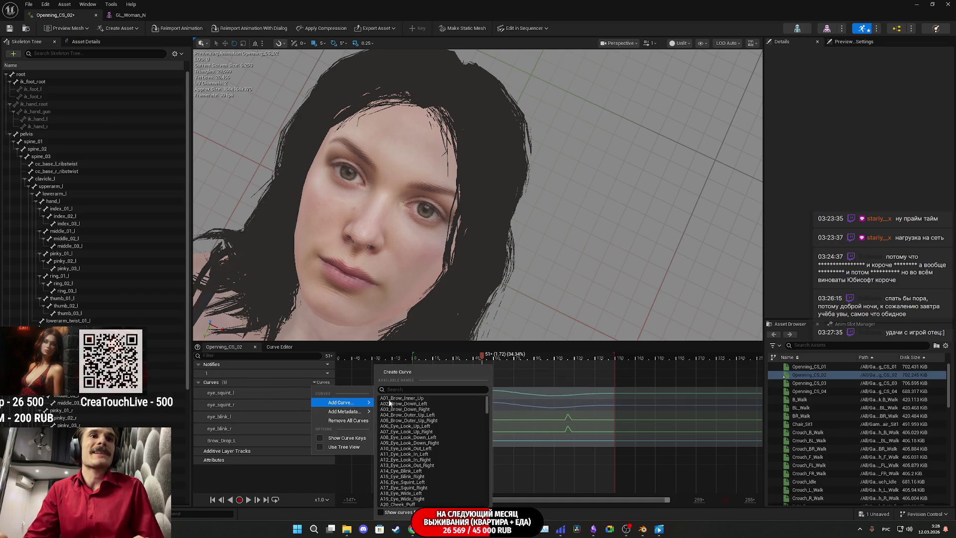
left_click(422, 389)
type("Brow_Drop_")
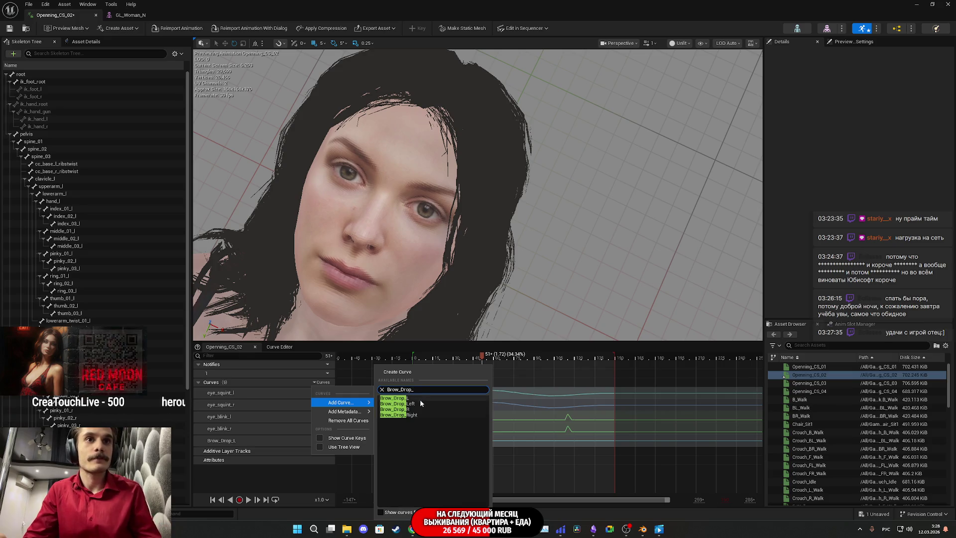
left_click(409, 409)
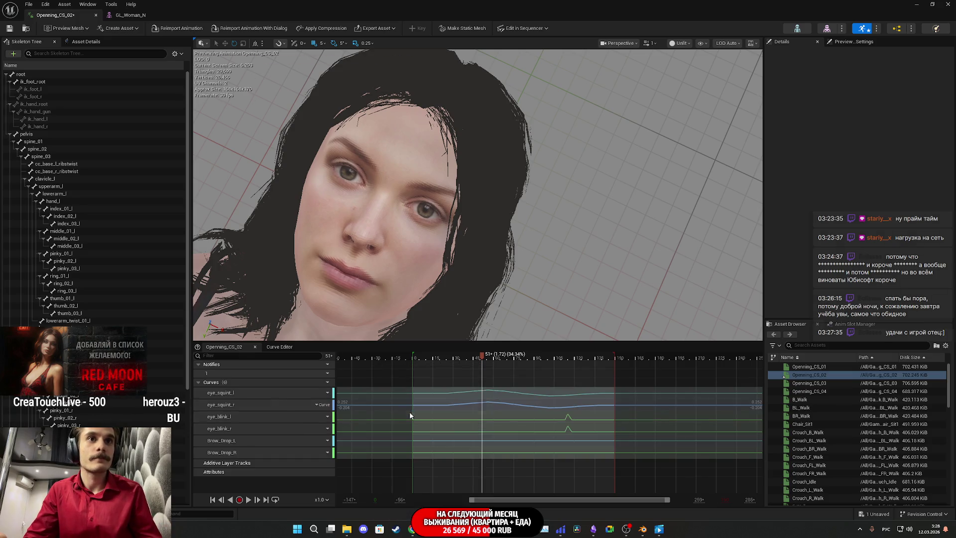
left_click(263, 444)
left_click(261, 452, "shift")
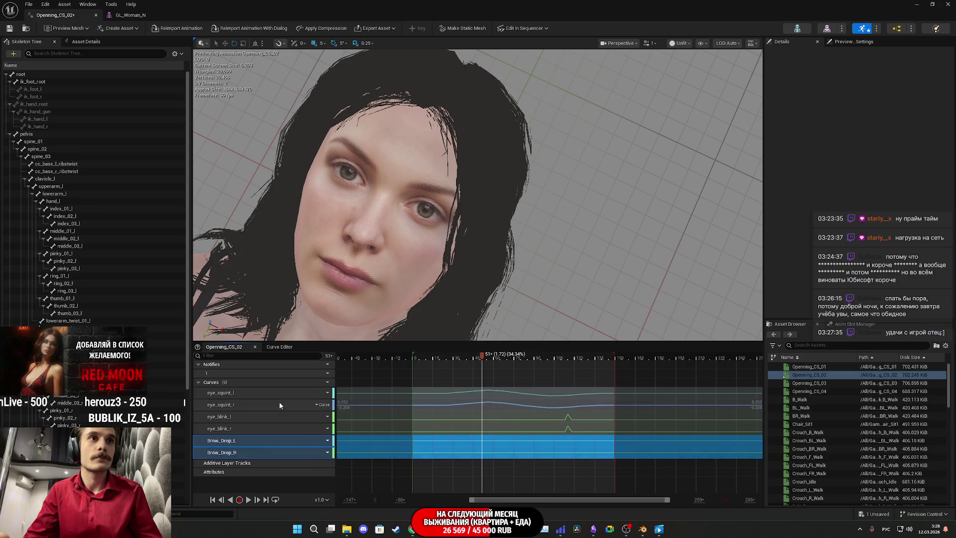
right_click(271, 450)
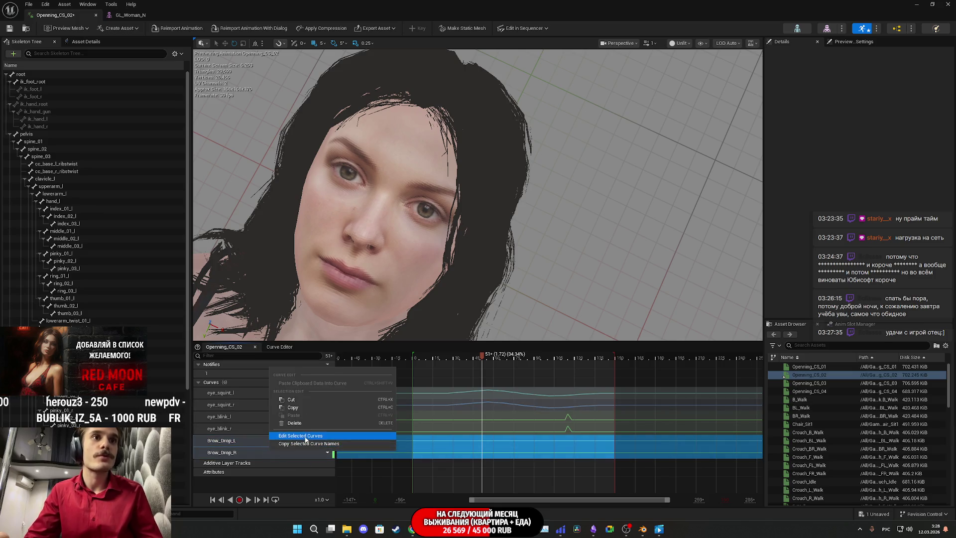
Open both Brow_Drop curves in the graph and add a key at value 0 to them
left_click(305, 436)
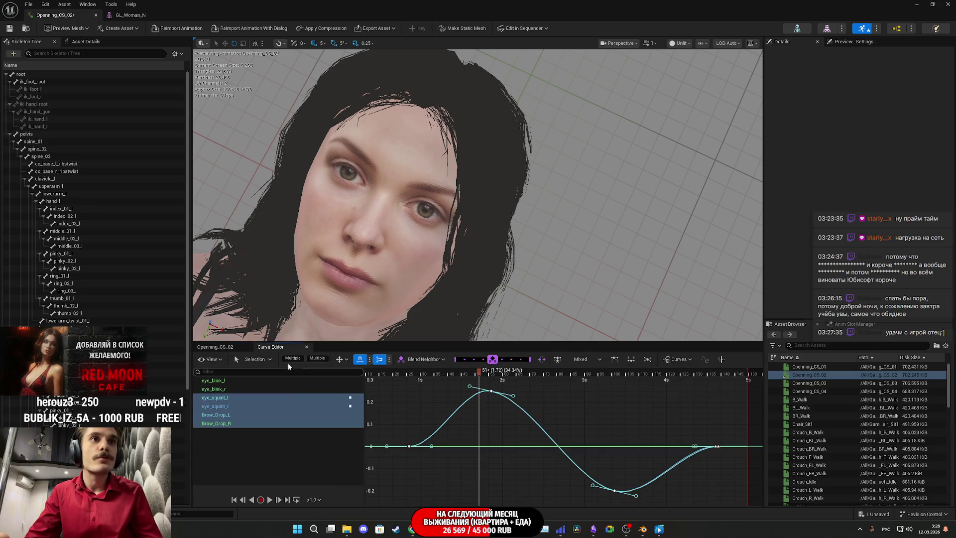
left_click(232, 423)
left_click(219, 415, "shift")
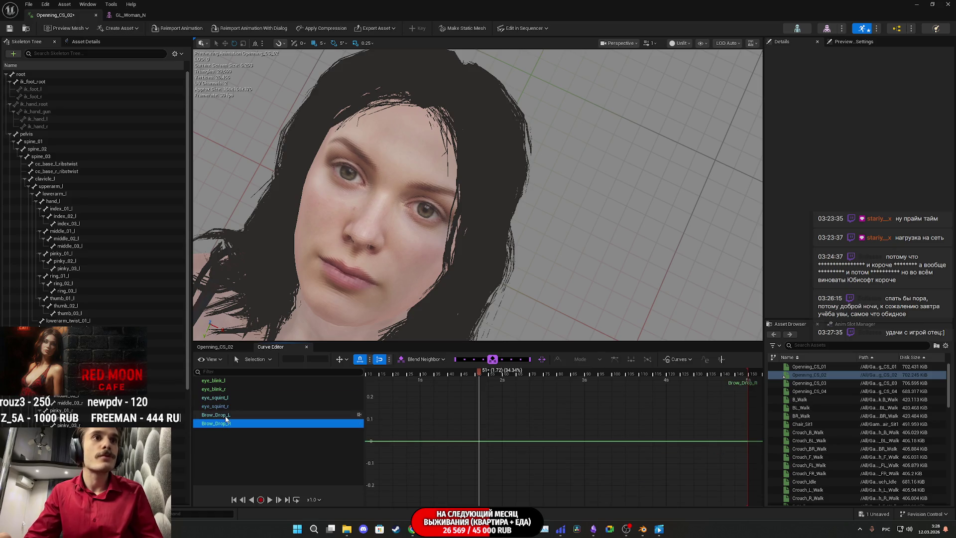
right_click(485, 442)
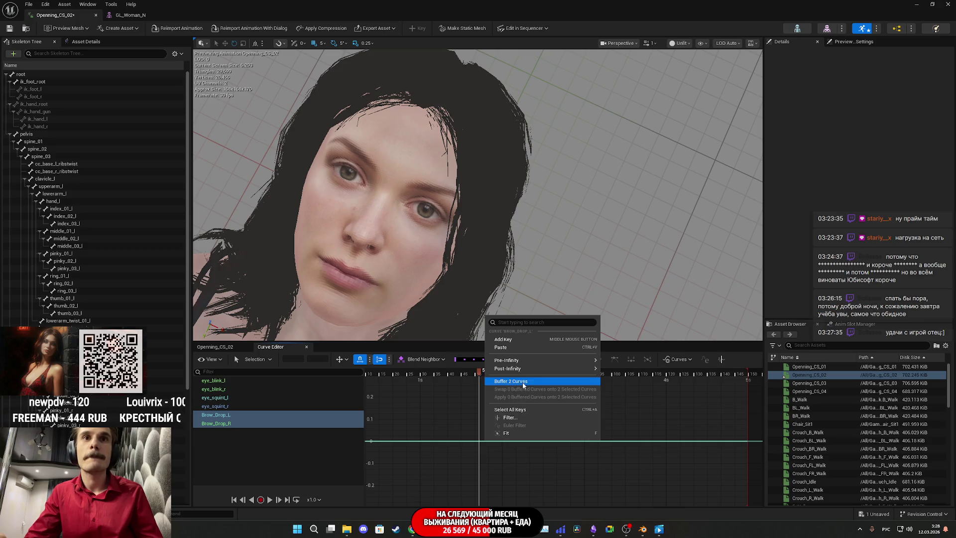
left_click(536, 381)
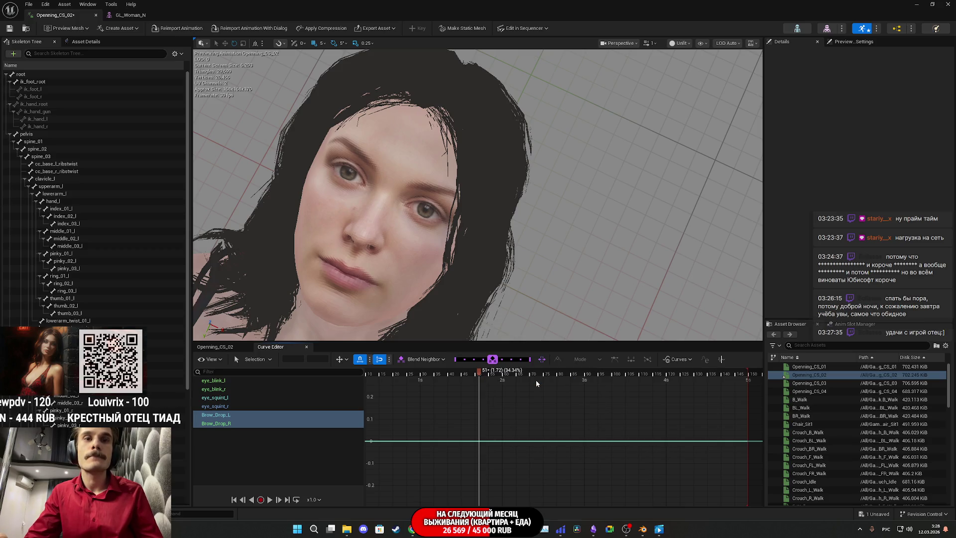
right_click(483, 441)
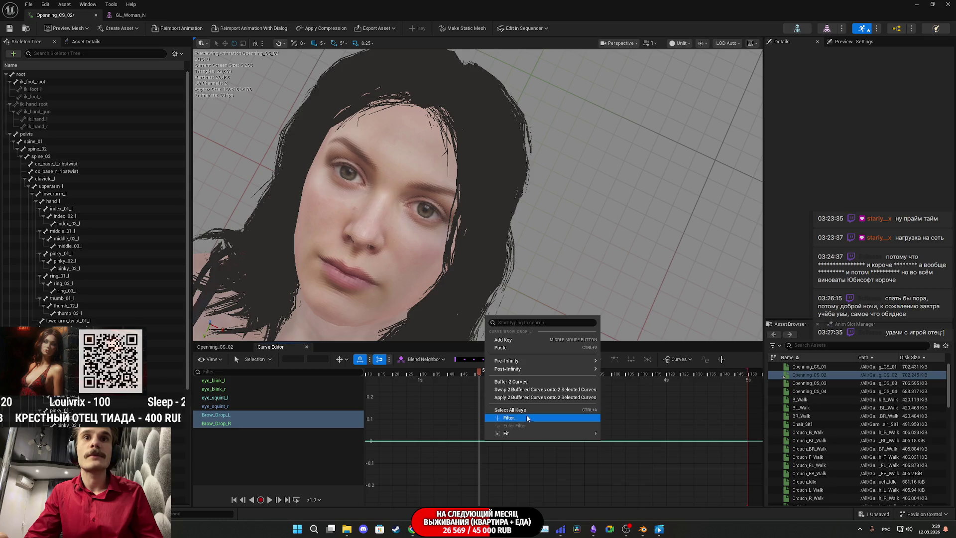
left_click(515, 342)
Add a key to Brow_Drop_R on its own, then reselect both Brow_Drop curves
left_click(289, 423)
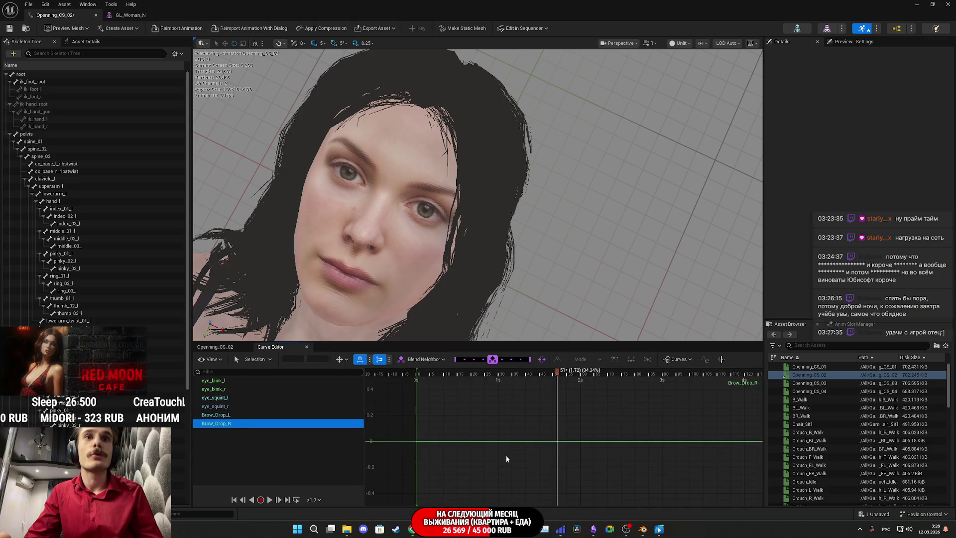
right_click(449, 440)
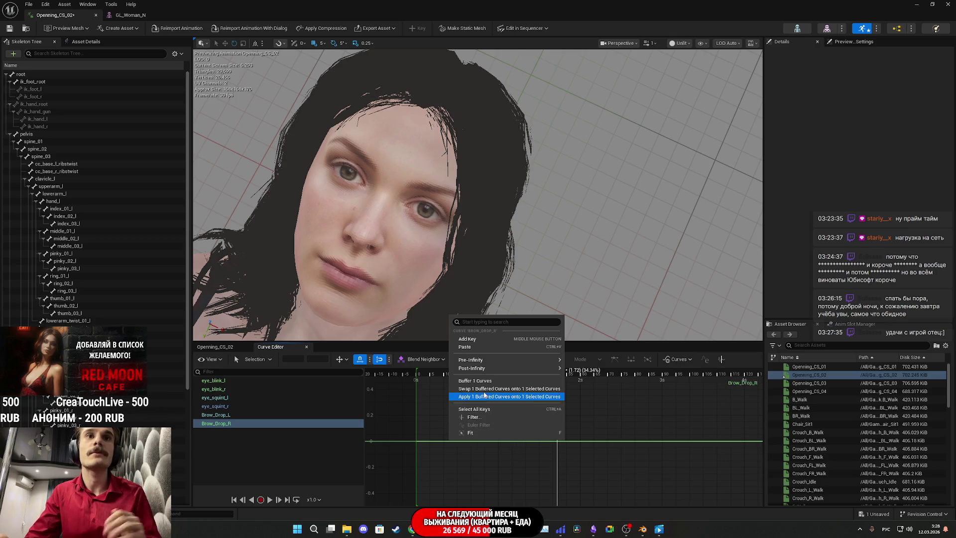
left_click(485, 342)
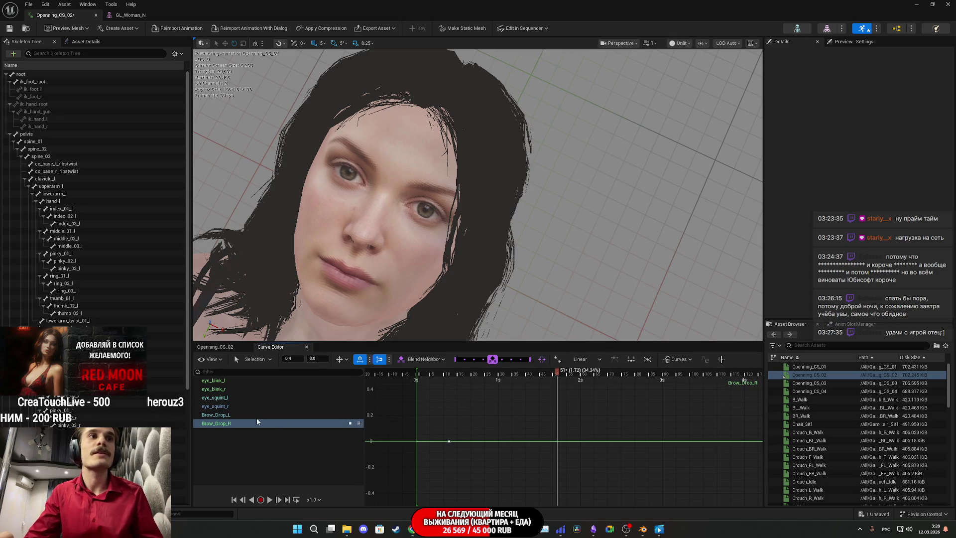
left_click(232, 416, "shift")
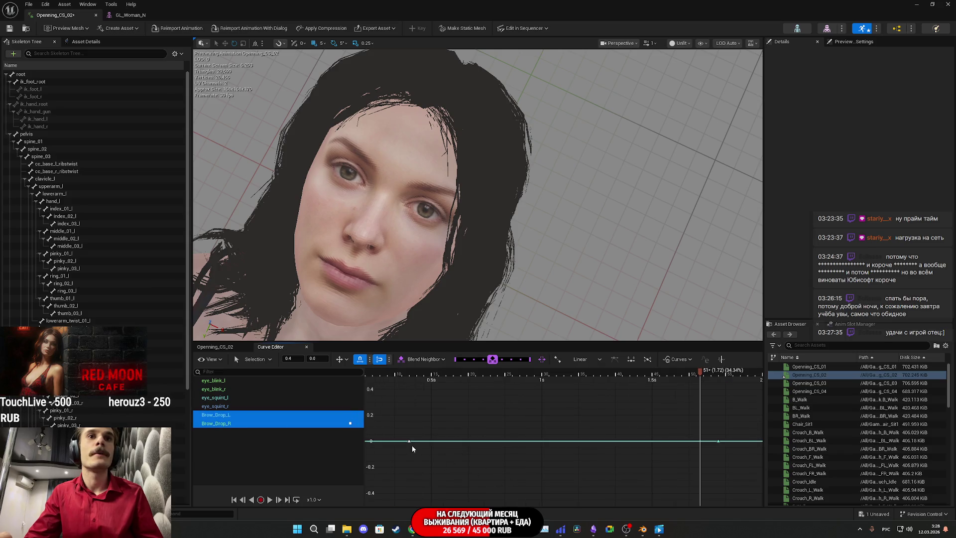
scroll(499, 449, "down", 5)
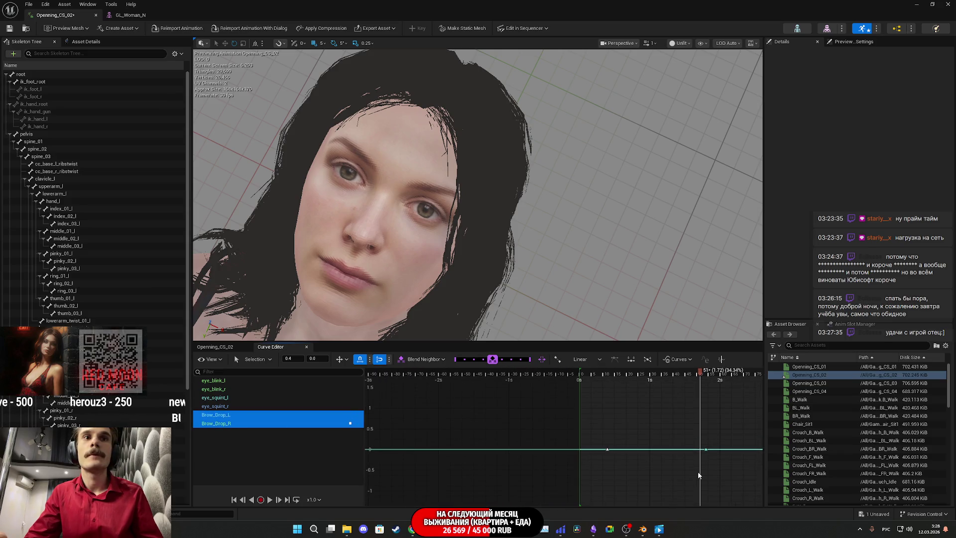
Raise the Brow_Drop keys to 1.0 and scrub the timeline to frames 76 and 115
left_click_drag(739, 477, 563, 431)
mouse_move(612, 451)
left_mouse_down()
mouse_move(607, 460)
mouse_move(608, 388)
mouse_move(609, 405)
left_mouse_up()
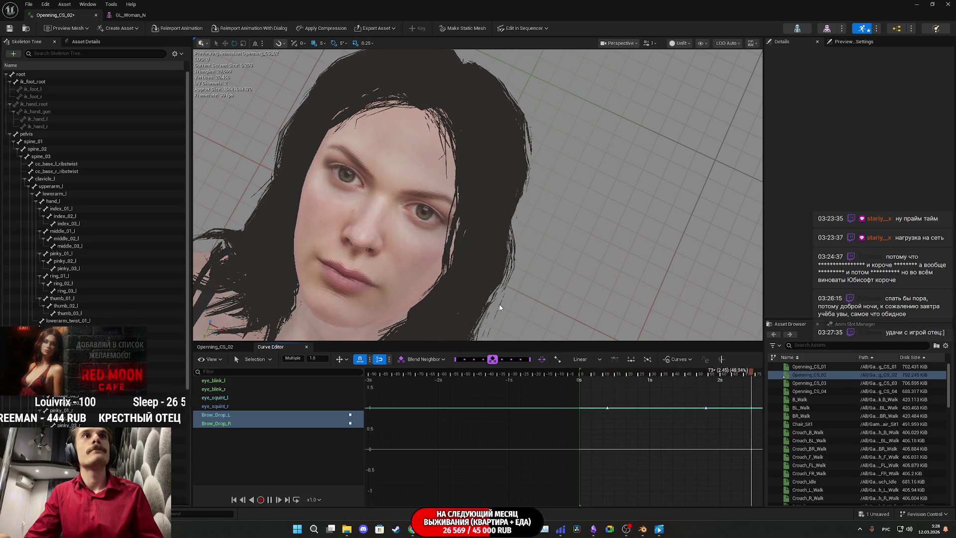
key("space")
left_click_drag(708, 376, 760, 377)
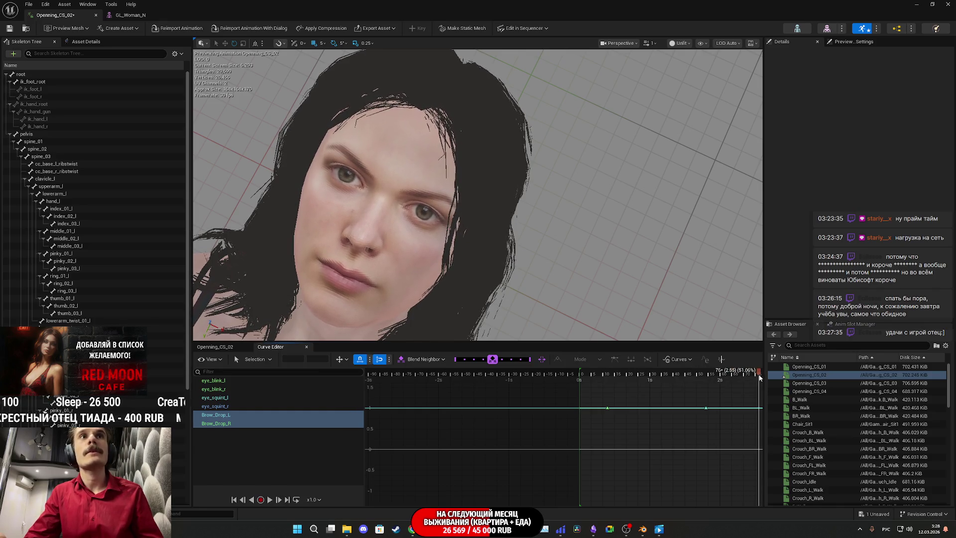
left_click_drag(682, 407, 435, 421)
mouse_move(512, 377)
left_mouse_down()
mouse_move(607, 377)
mouse_move(557, 377)
left_mouse_up()
Play the animation from frame 115 and save Openning_CS_02
key("space")
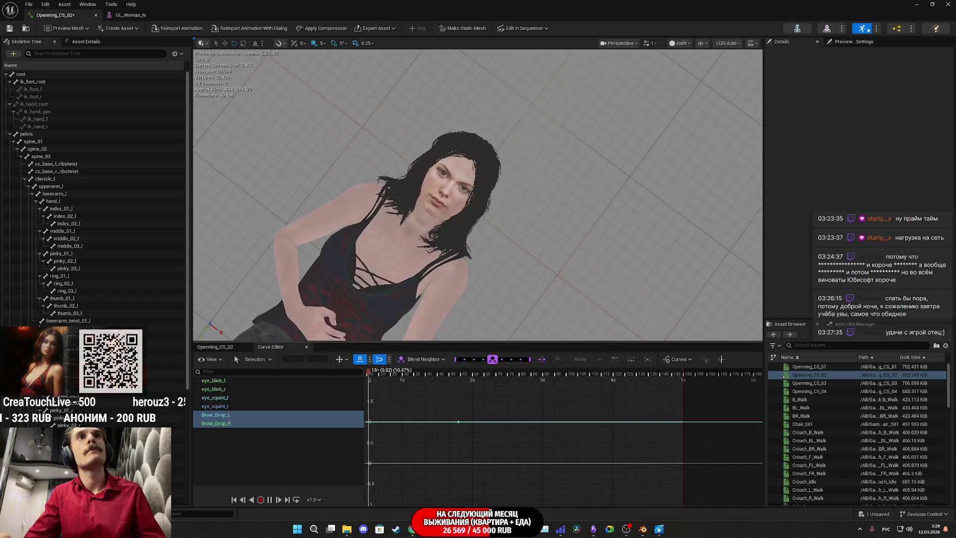
key("ctrl+s")
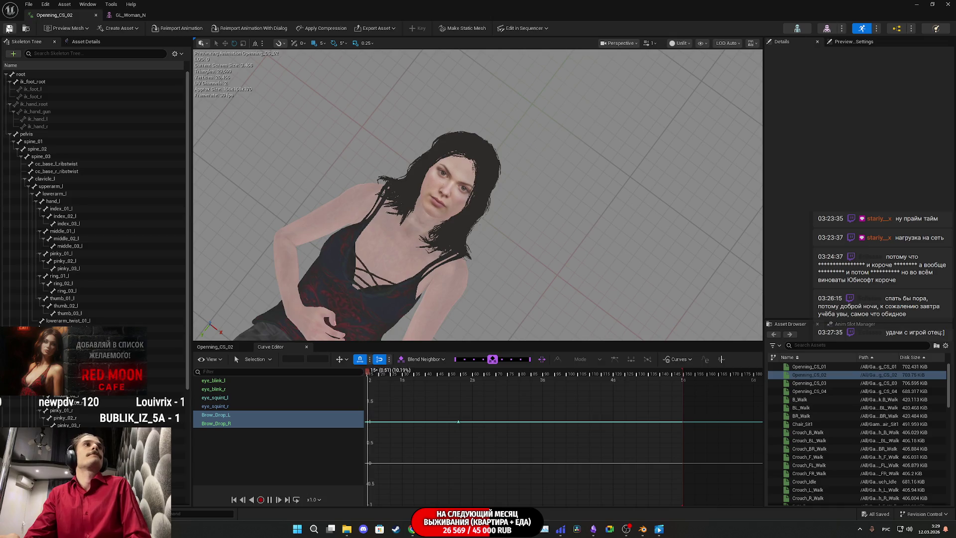
left_click(138, 18)
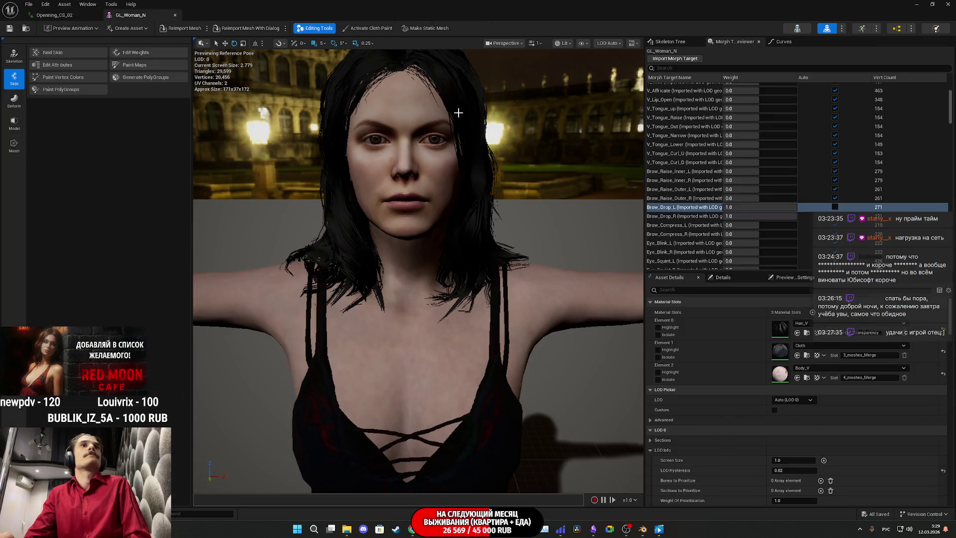
Zero the Brow_Drop morph weights and briefly test a -1.0 weight on GL_Woman_N
left_click(834, 217)
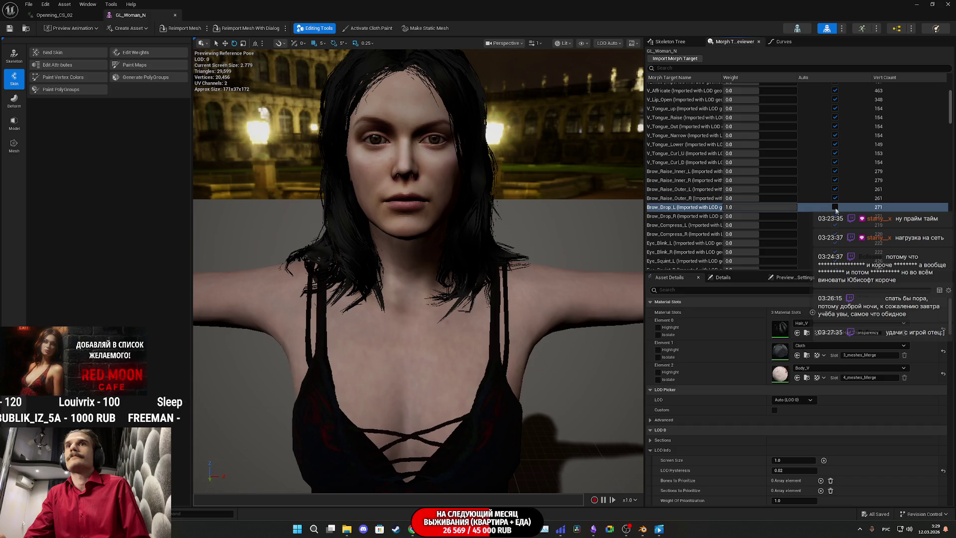
left_click(835, 207)
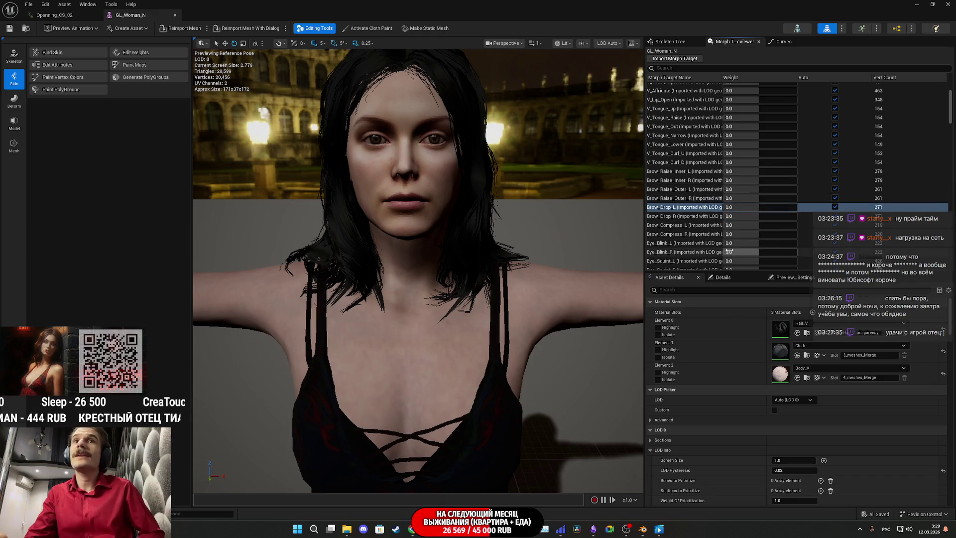
scroll(749, 243, "down", 2)
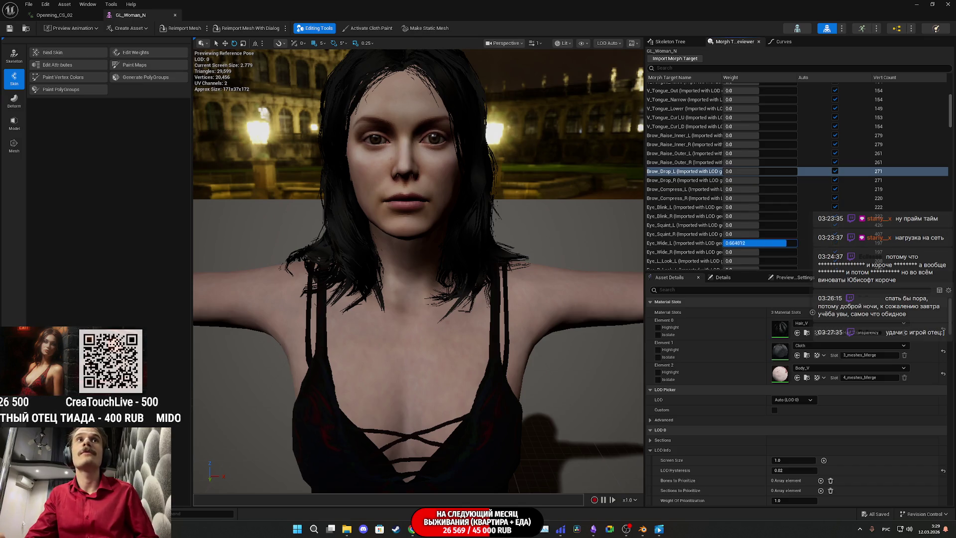
key("Return")
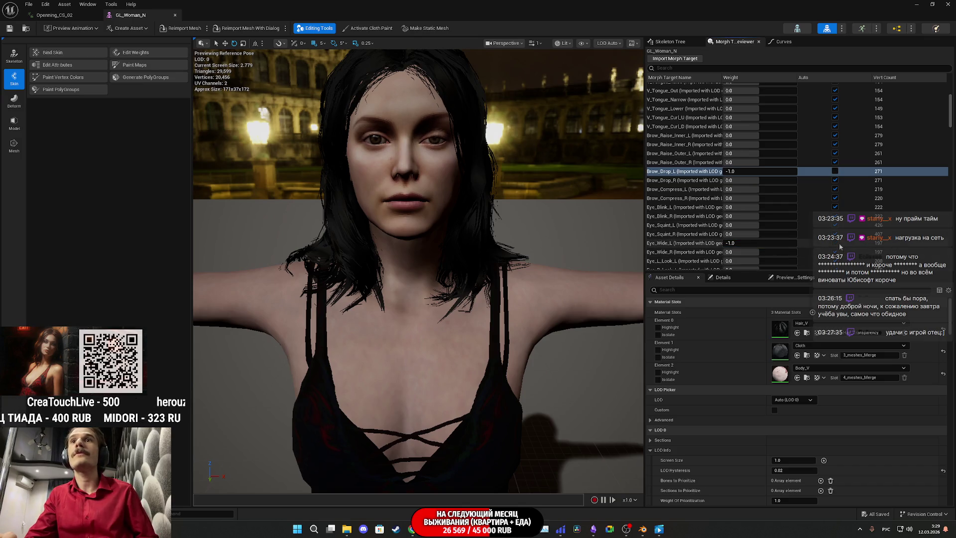
left_click(834, 172)
Preview small Eye_R_Look_L and Eye_Pupil_Contract weights, leaving Eye_Pupil_Contract near 0.23
scroll(687, 224, "down", 3)
mouse_move(724, 210)
left_mouse_down()
mouse_move(795, 210)
mouse_move(771, 210)
left_mouse_up()
left_click(835, 209)
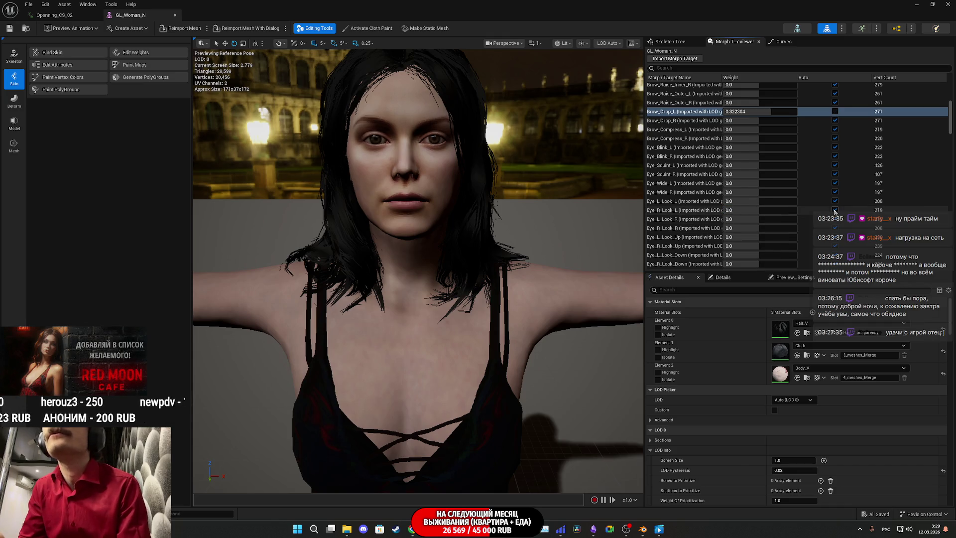
left_click(835, 111)
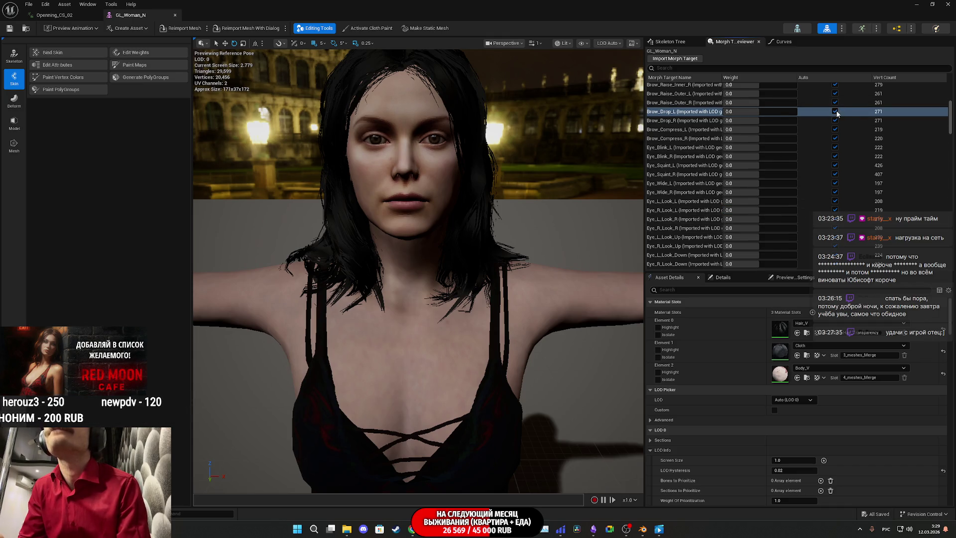
scroll(676, 239, "down", 3)
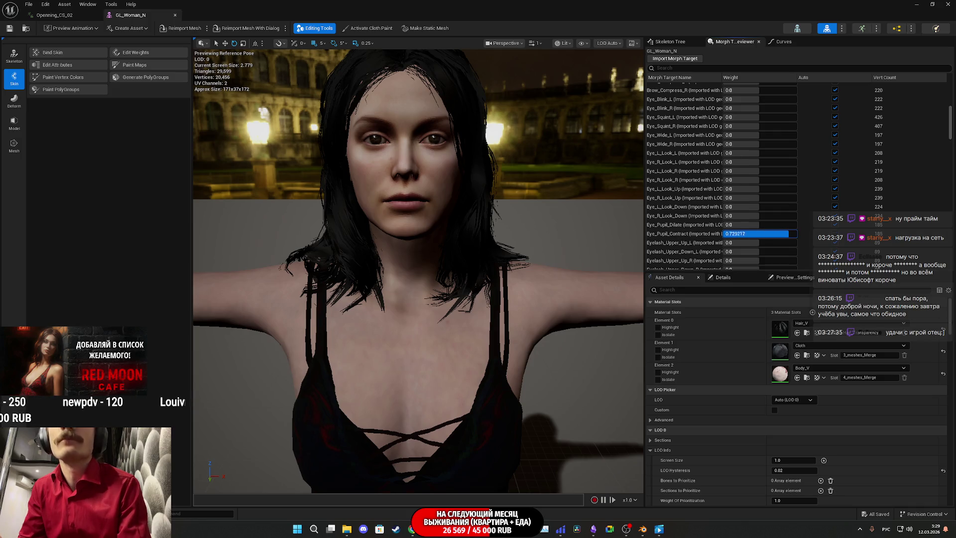
left_click_drag(726, 233, 757, 233)
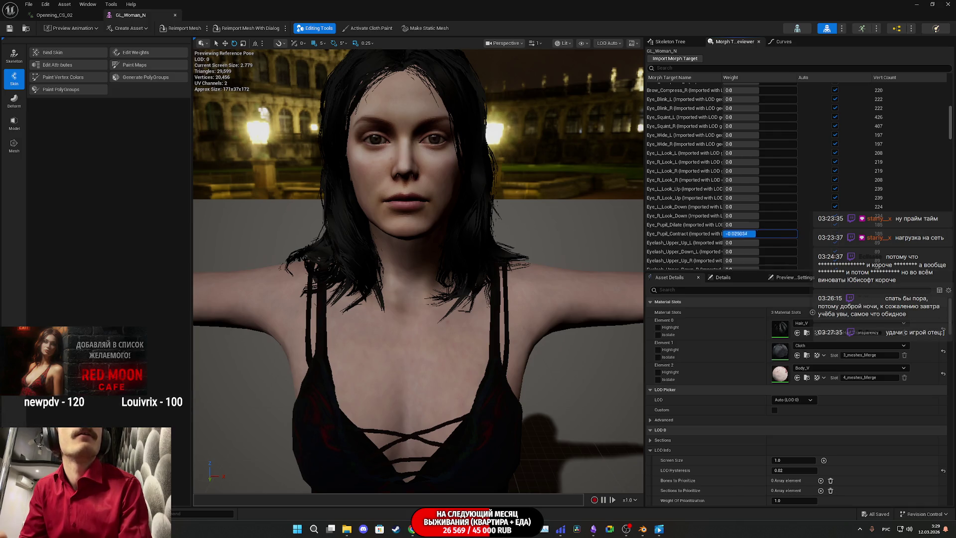
left_click_drag(458, 207, 458, 239)
Frame the face and vary Eye_Pupil_Contract, down to -1.0, to inspect the pupils
key("f")
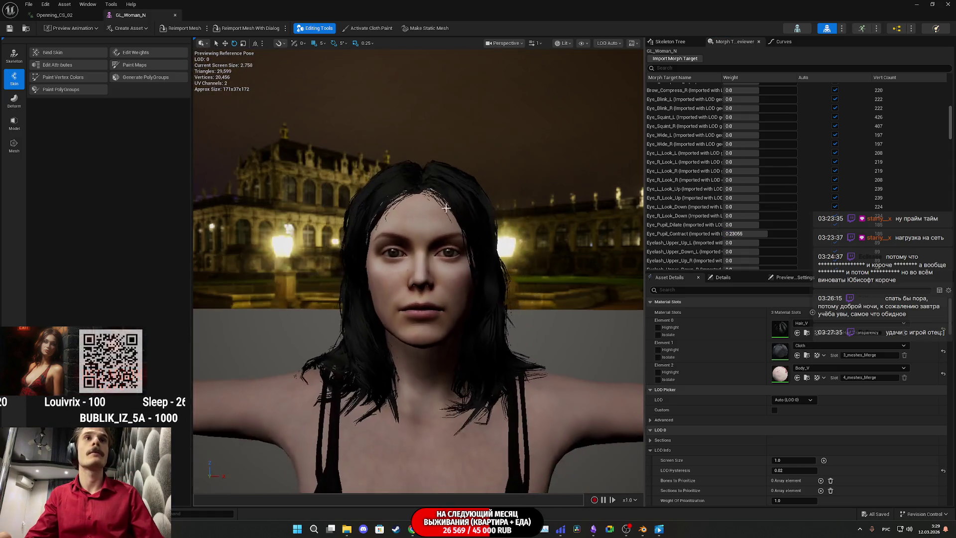
scroll(585, 246, "up", 5)
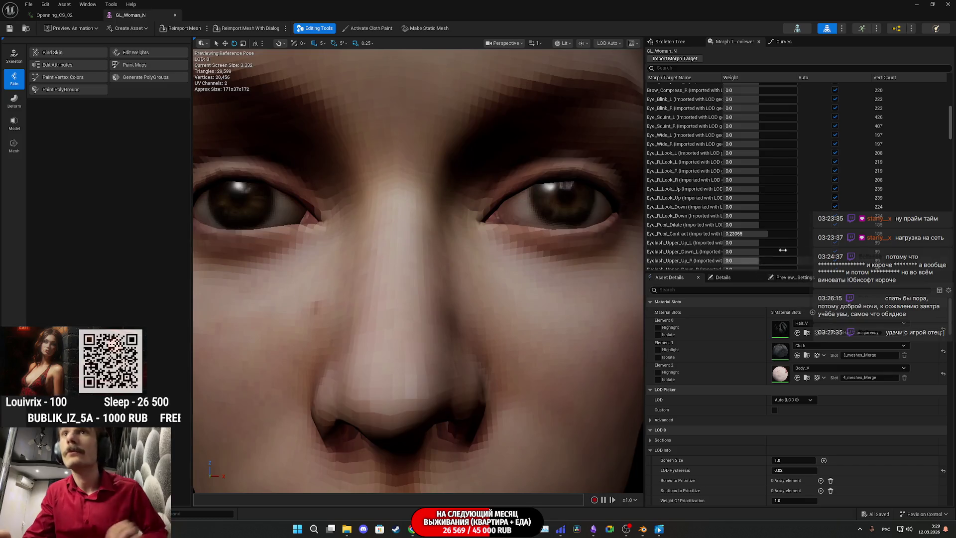
mouse_move(755, 236)
left_mouse_down()
mouse_move(791, 236)
mouse_move(740, 233)
mouse_move(752, 234)
left_mouse_up()
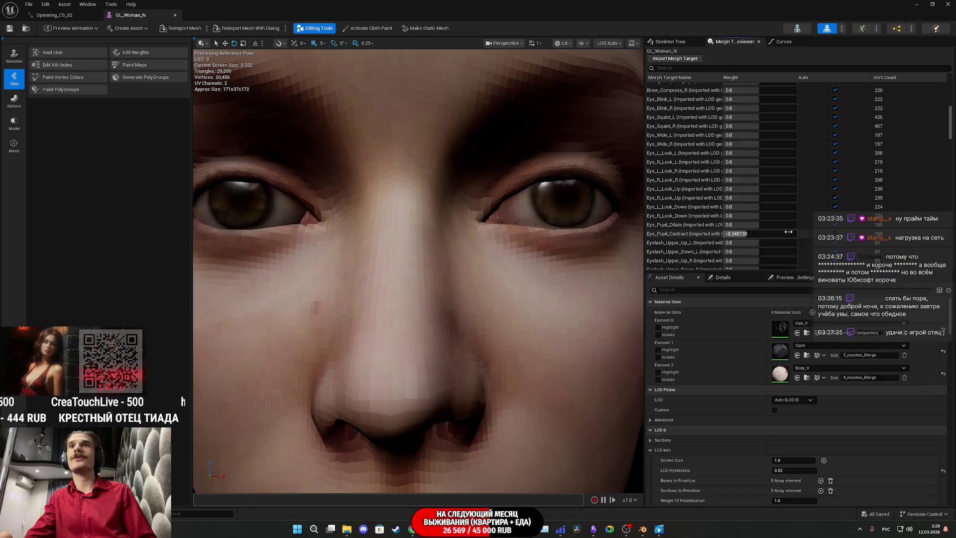
left_click_drag(774, 232, 772, 234)
Return Eye_Pupil_Contract and Brow_Drop_L to automatic weighting for a neutral face
scroll(550, 205, "down", 5)
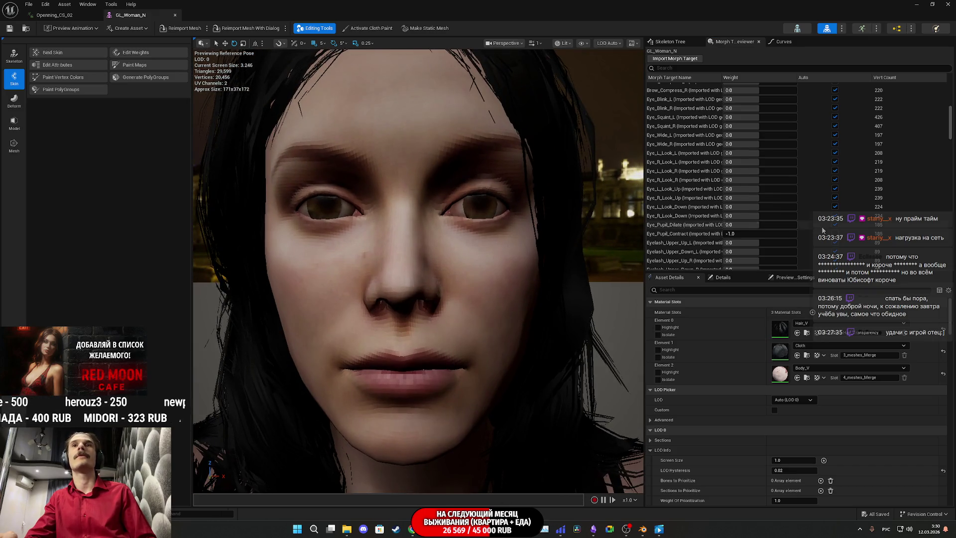
left_click(836, 234)
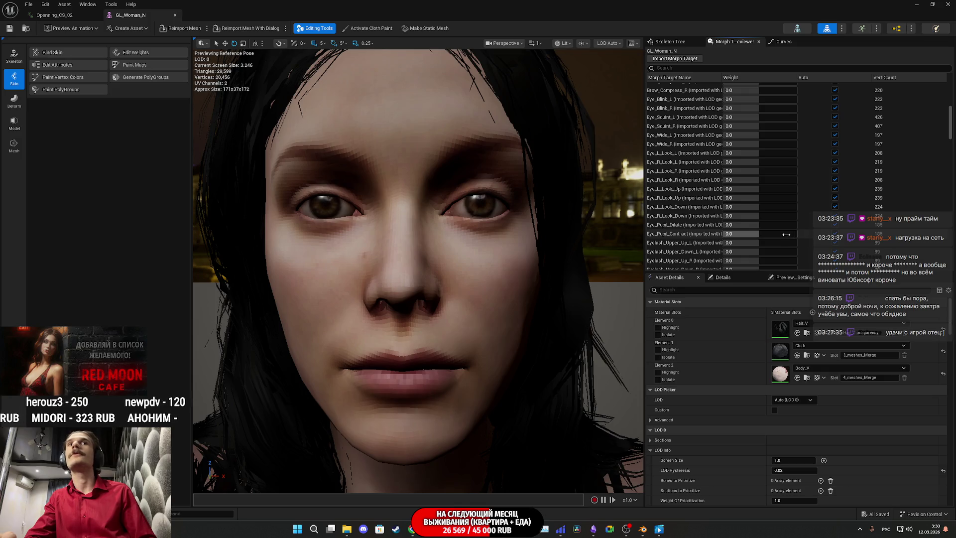
scroll(806, 200, "up", 5)
left_click(834, 195)
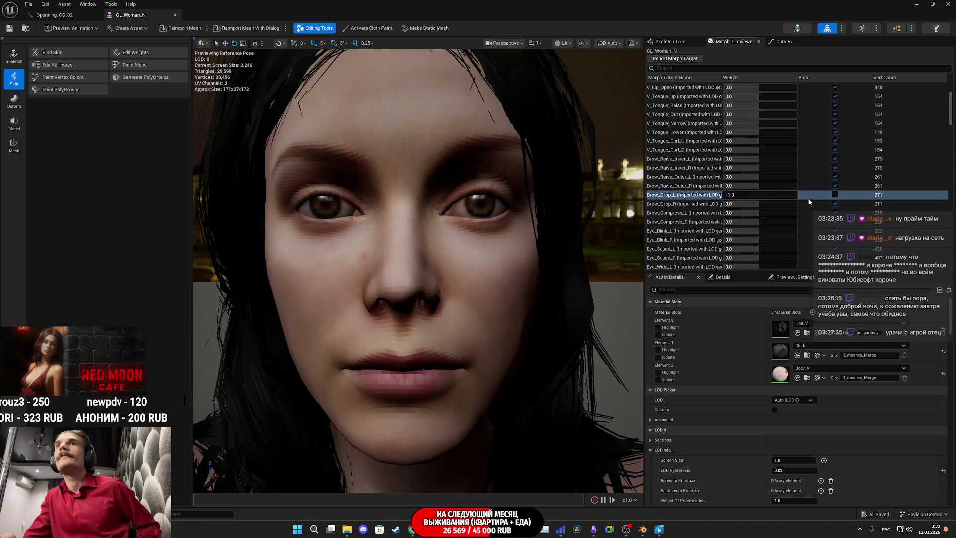
left_click(834, 195)
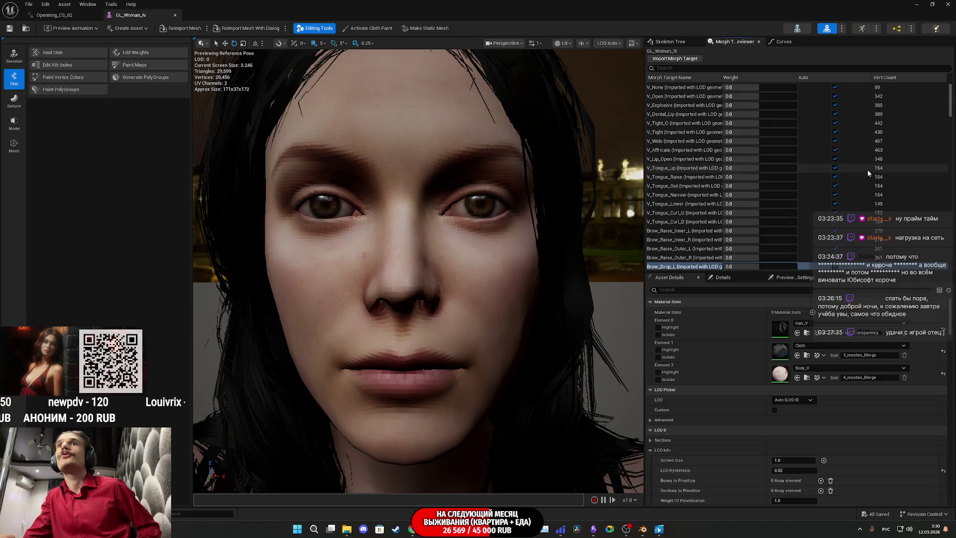